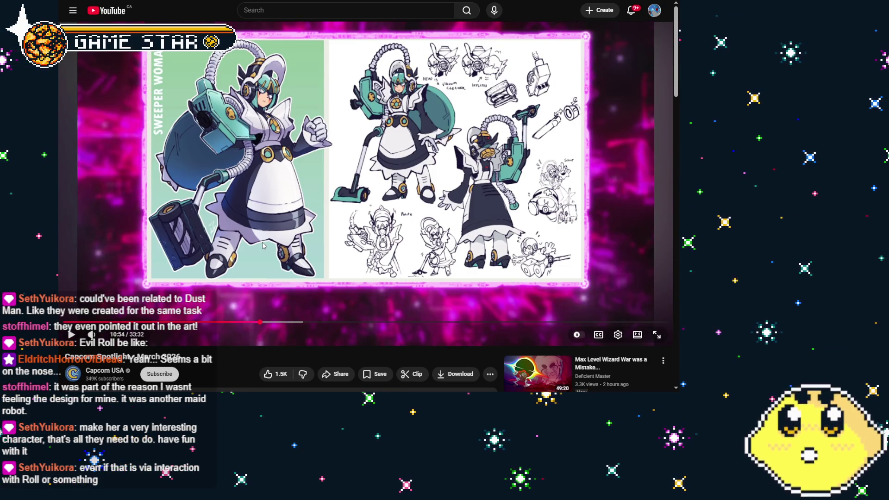
Seek the Capcom Spotlight video back 5 seconds to 10:54 to replay the design sheet
{"action": "key", "text": "Left"}
{"action": "key", "text": "Left"}
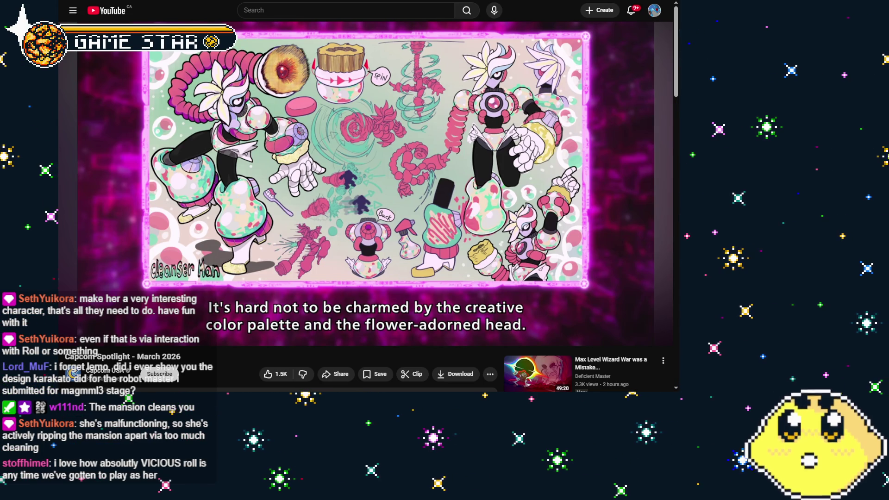
{"action": "mouse_move", "coordinate": [613, 73]}
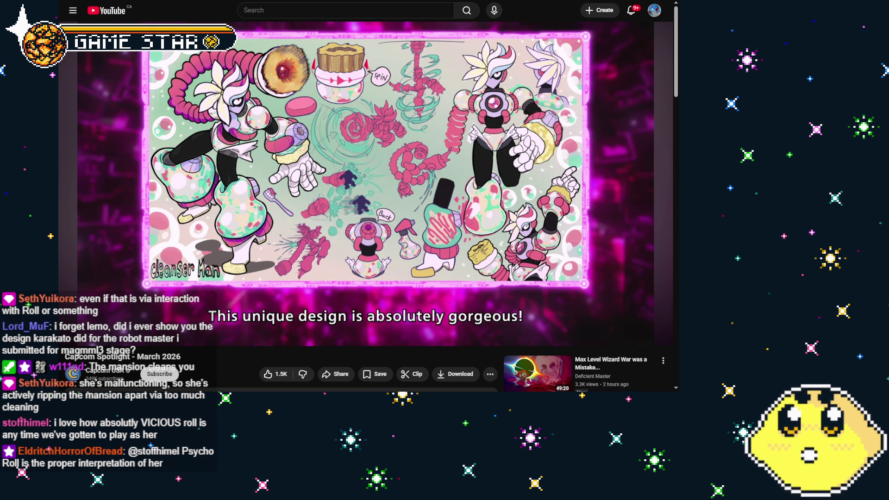
Seek the video back 5 seconds to the six robot master design sheets overview
{"action": "mouse_move", "coordinate": [324, 318]}
{"action": "key", "text": "Left"}
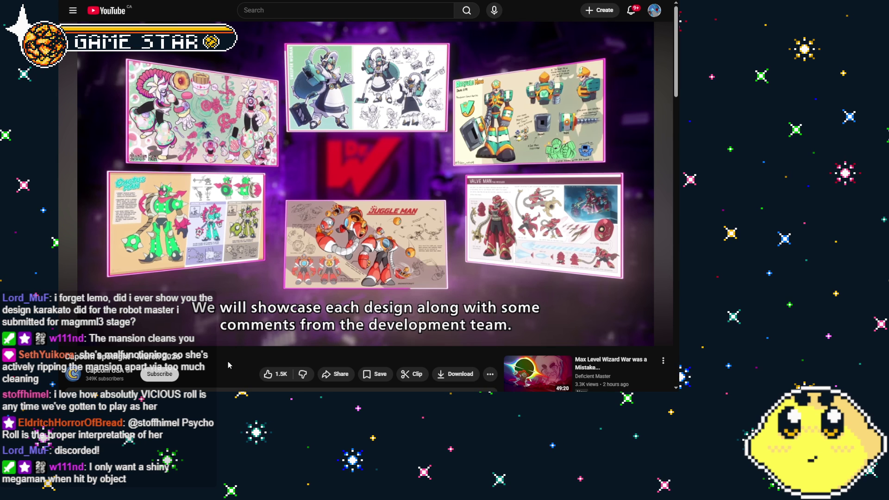
Jump the video back 10 seconds to the silhouetted Robot Master lineup announcement
{"action": "key", "text": "j"}
{"action": "key", "text": "j"}
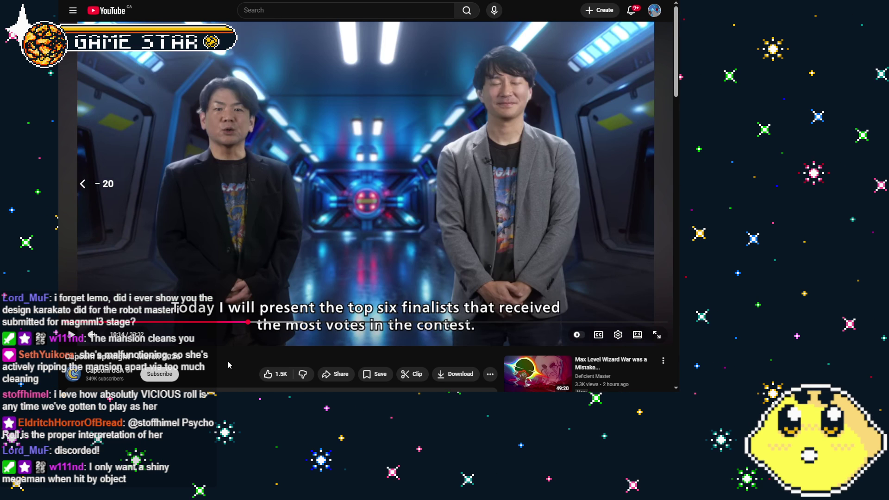
{"action": "key", "text": "j"}
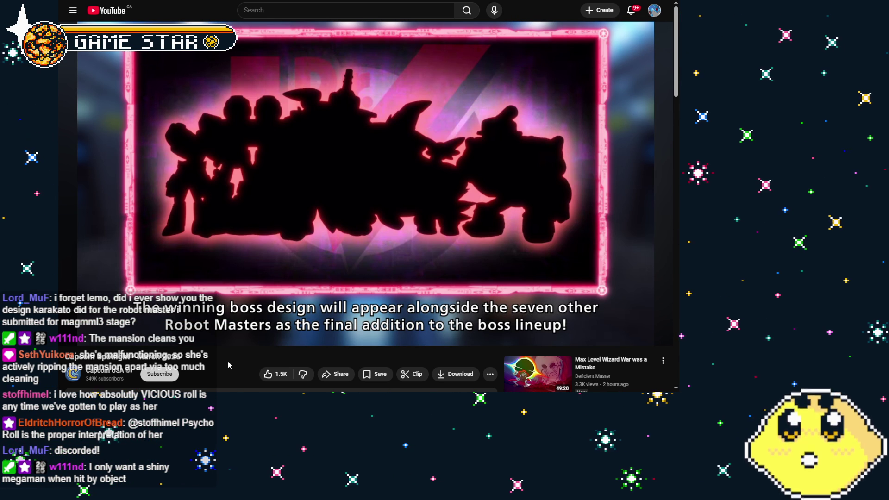
{"action": "mouse_move", "coordinate": [243, 346]}
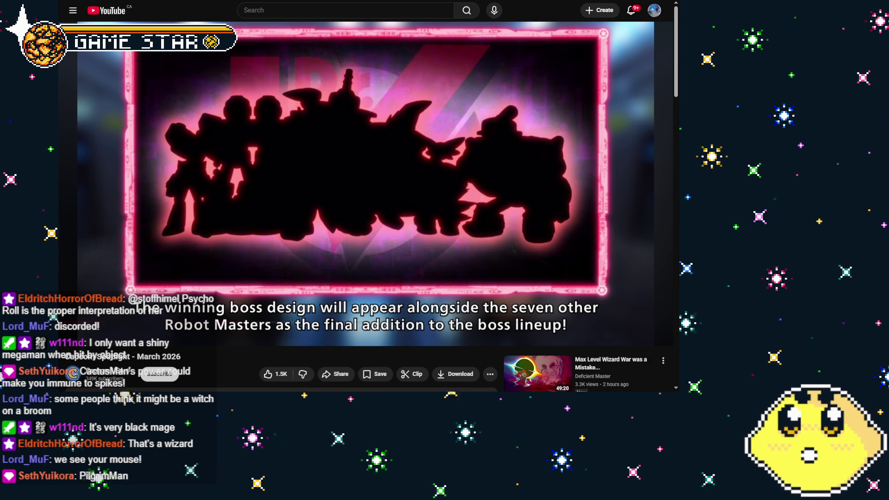
{"action": "mouse_move", "coordinate": [402, 67]}
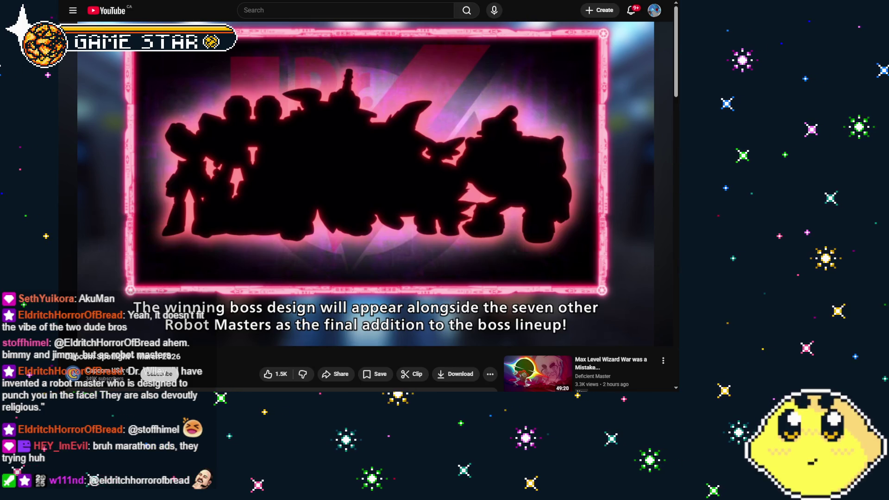
{"action": "left_click", "coordinate": [330, 150]}
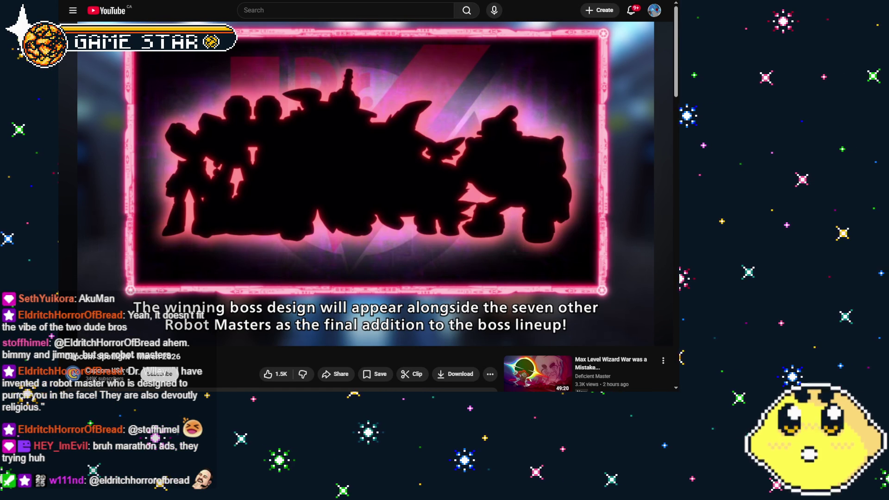
Keep the Capcom Spotlight video paused at 10:09 on the silhouetted boss lineup caption
{"action": "mouse_move", "coordinate": [294, 189]}
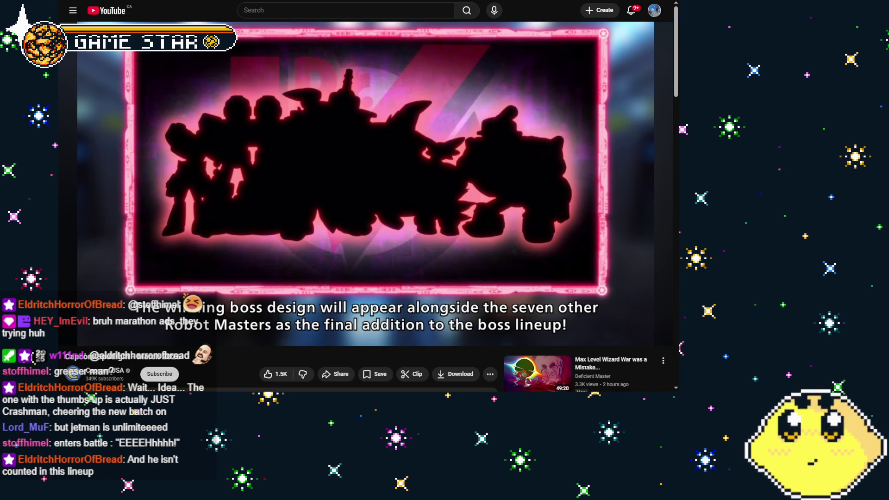
{"action": "mouse_move", "coordinate": [283, 79]}
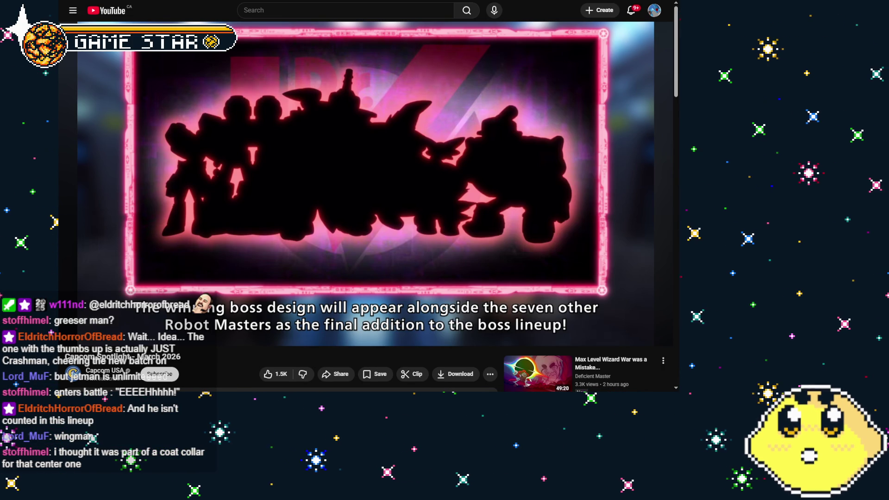
{"action": "mouse_move", "coordinate": [393, 271]}
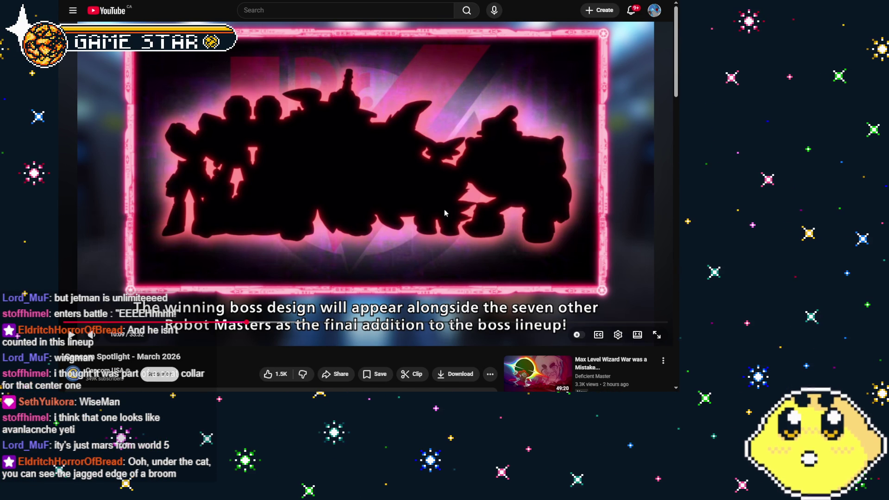
Bring up player_lone's Key Press - V event code in GameMaker's code editor
{"action": "mouse_move", "coordinate": [478, 211]}
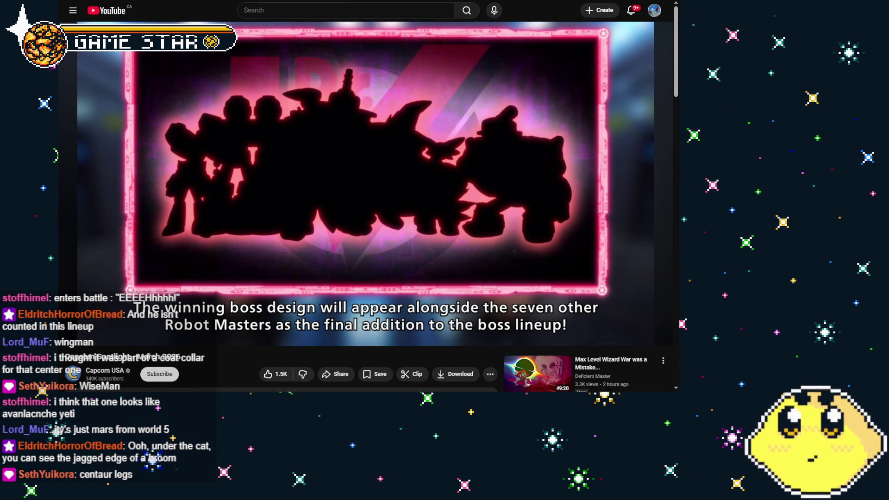
{"action": "mouse_move", "coordinate": [402, 246]}
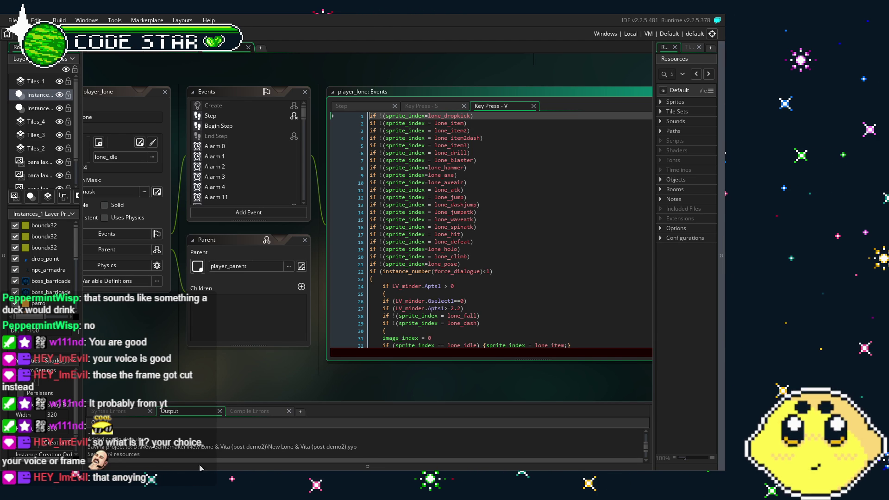
Expand Sprites > Lone in the Resources panel and scroll through the Lone sprite list
{"action": "left_click_drag", "start_coordinate": [240, 394], "coordinate": [294, 394]}
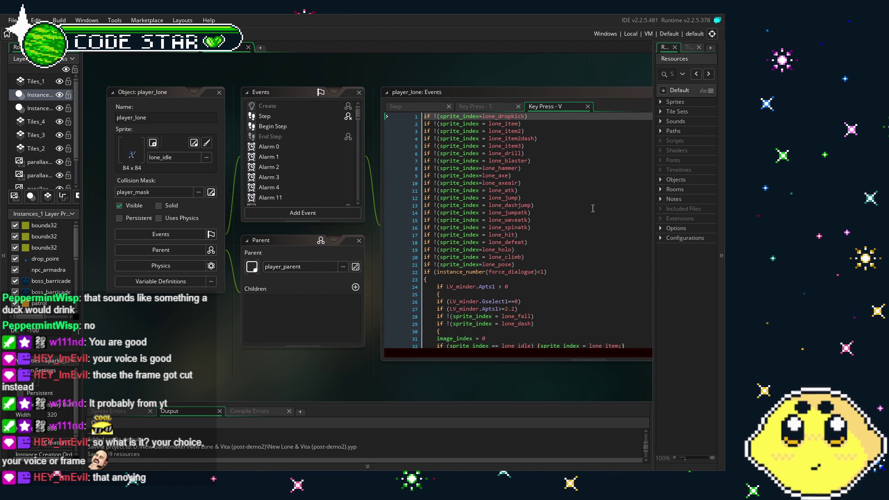
{"action": "left_click", "coordinate": [662, 103]}
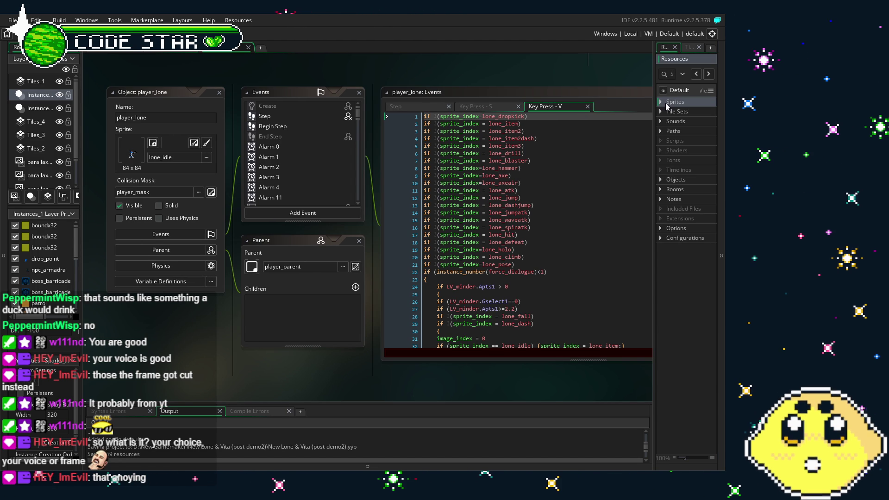
{"action": "left_click", "coordinate": [660, 103]}
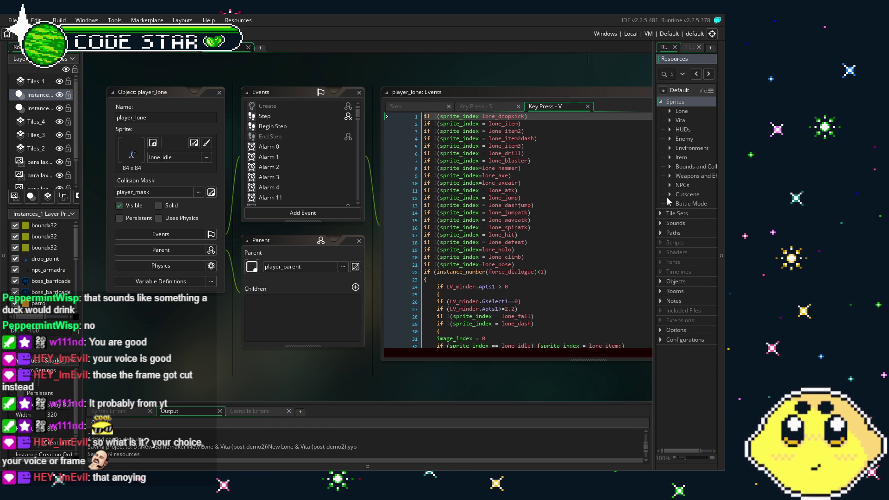
{"action": "left_click_drag", "start_coordinate": [327, 379], "coordinate": [246, 371]}
{"action": "scroll", "coordinate": [355, 316], "scroll_direction": "down", "scroll_amount": 1}
{"action": "left_click", "coordinate": [670, 112]}
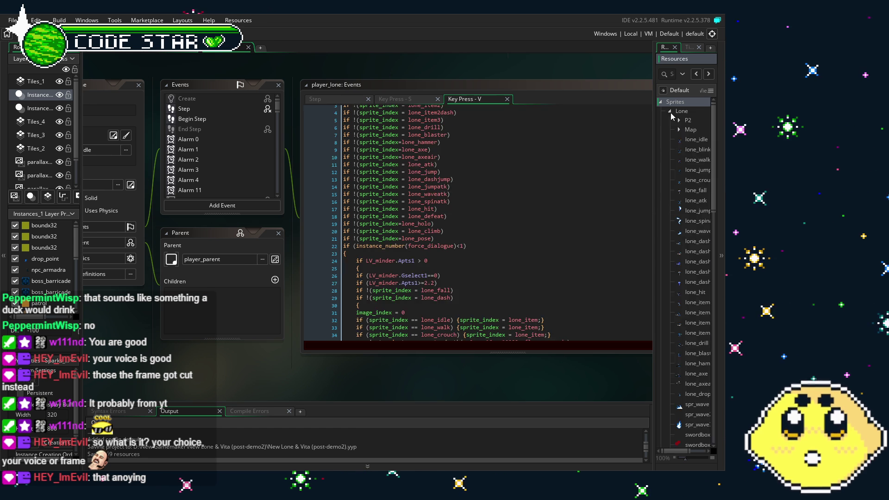
{"action": "left_click_drag", "start_coordinate": [712, 179], "coordinate": [699, 286]}
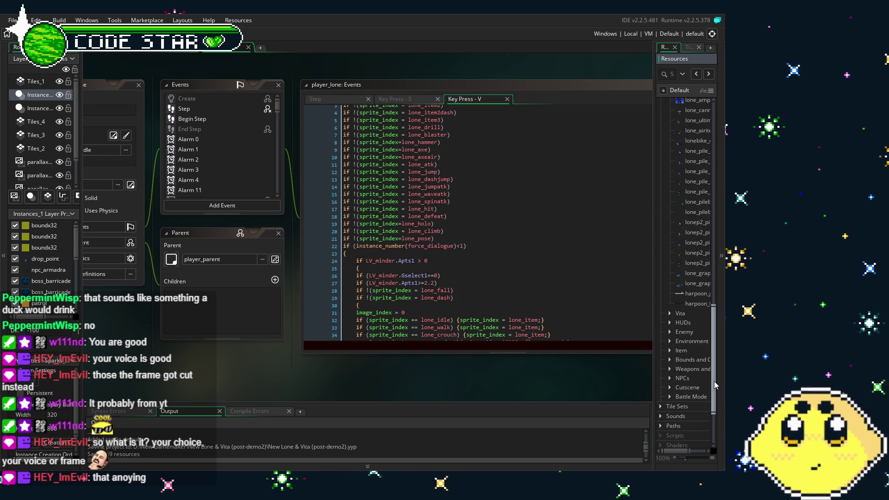
Preview the 2-frame lone_grapplerloop animation and open the 6-frame lone_grappler sprite editor
{"action": "double_click", "coordinate": [696, 275]}
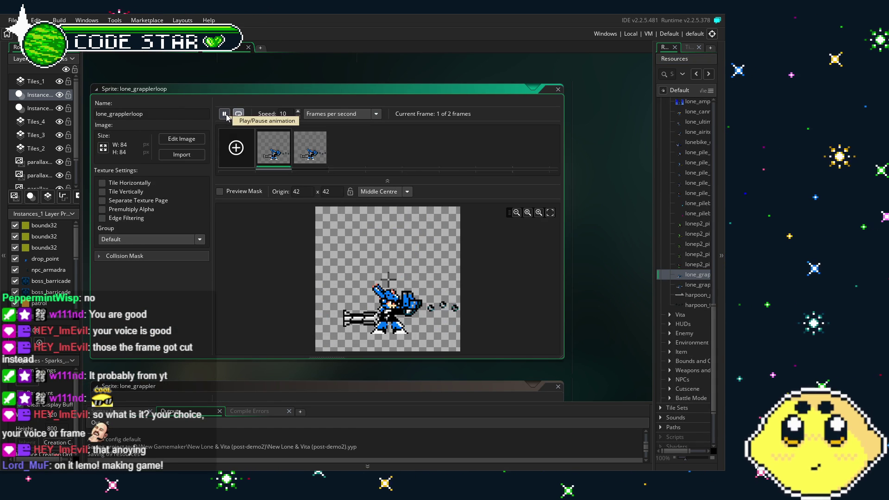
{"action": "left_click", "coordinate": [226, 116]}
{"action": "left_click", "coordinate": [226, 115]}
{"action": "double_click", "coordinate": [698, 284]}
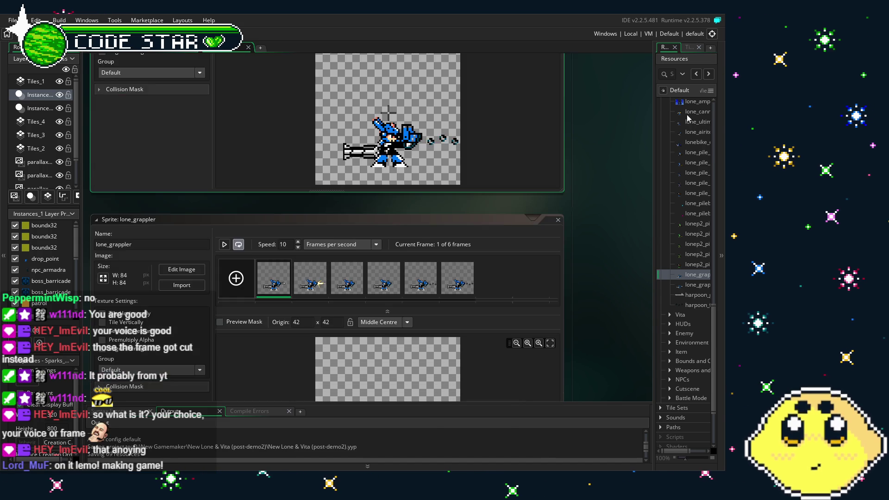
{"action": "scroll", "coordinate": [678, 151], "scroll_direction": "up", "scroll_amount": 5}
{"action": "scroll", "coordinate": [678, 151], "scroll_direction": "up", "scroll_amount": 8}
Collapse Sprites, expand Objects > Player, and open the player_lone object
{"action": "scroll", "coordinate": [678, 151], "scroll_direction": "up", "scroll_amount": 10}
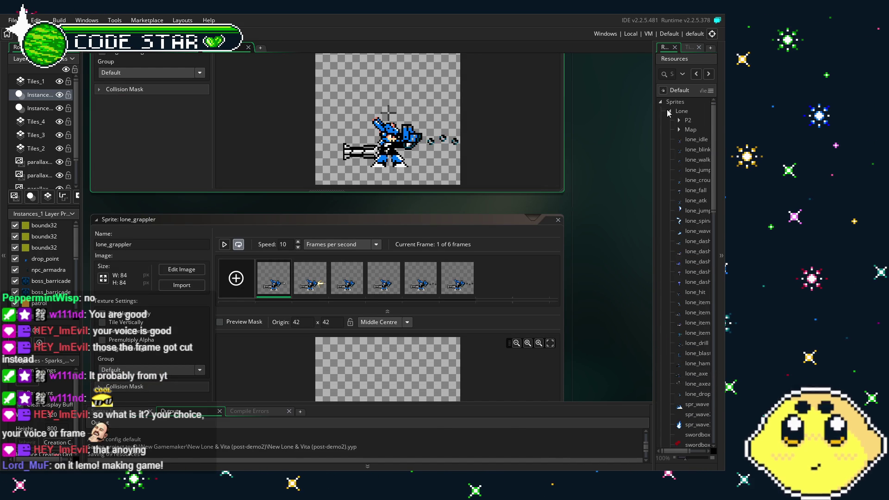
{"action": "left_click", "coordinate": [661, 101]}
{"action": "left_click", "coordinate": [661, 180]}
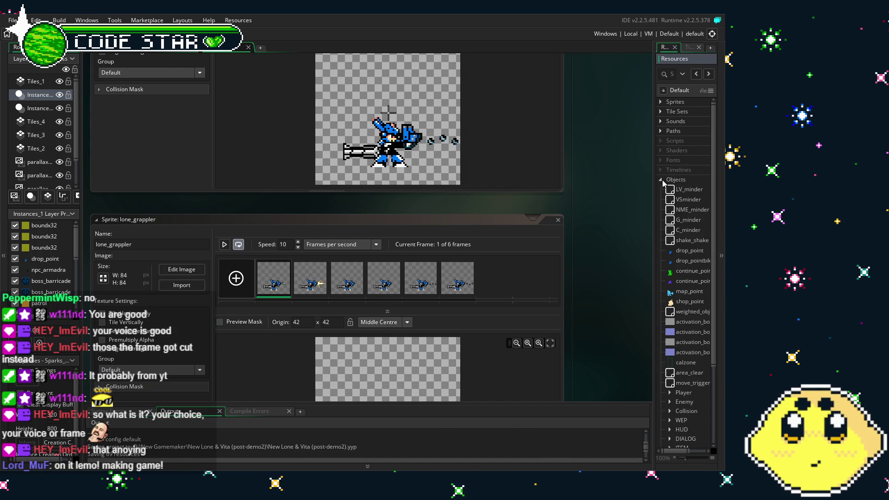
{"action": "scroll", "coordinate": [671, 292], "scroll_direction": "down", "scroll_amount": 3}
{"action": "left_click", "coordinate": [670, 292]}
{"action": "scroll", "coordinate": [677, 278], "scroll_direction": "down", "scroll_amount": 2}
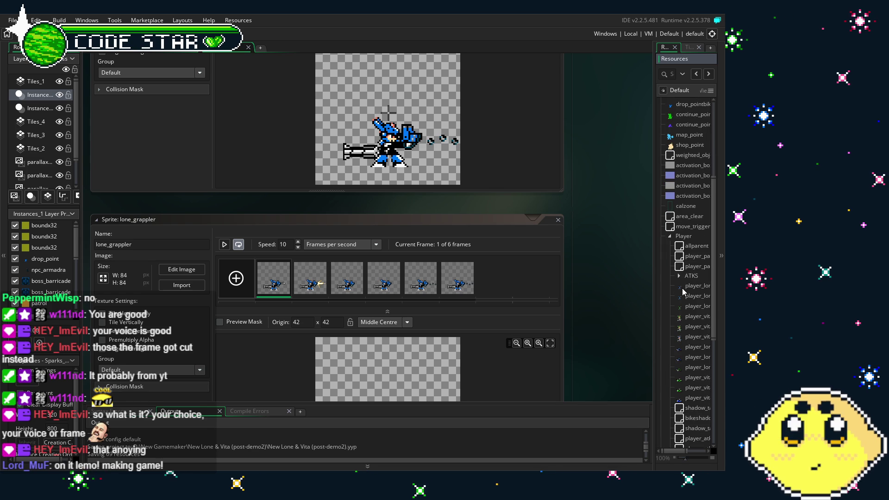
{"action": "double_click", "coordinate": [683, 286]}
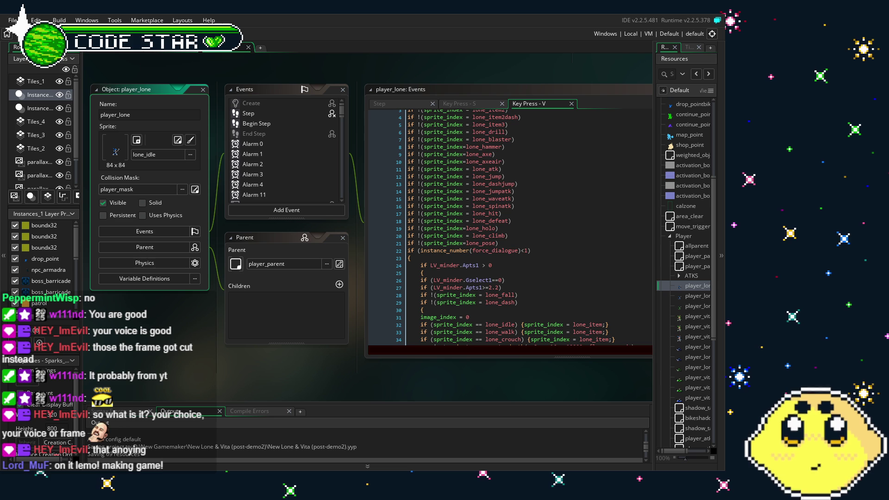
Place the edit point on line 34 of the Key Press - V code
{"action": "left_click", "coordinate": [421, 339]}
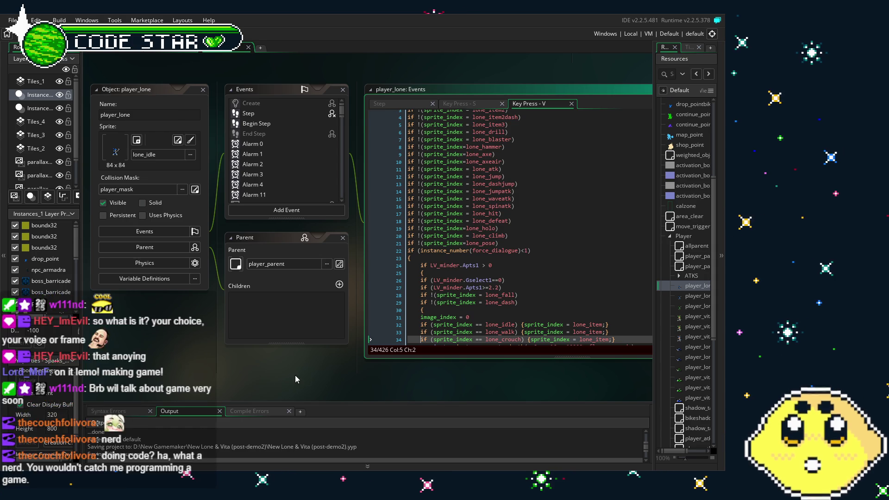
{"action": "scroll", "coordinate": [277, 376], "scroll_direction": "right", "scroll_amount": 2}
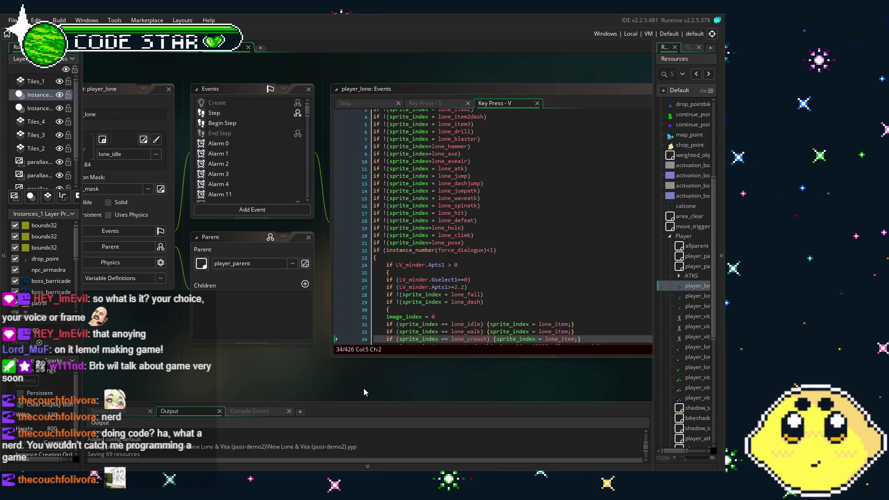
Scroll the Key Press - V code past line 34 to the Gselect1==1 lone_item2 branch
{"action": "mouse_move", "coordinate": [351, 387]}
{"action": "left_mouse_down"}
{"action": "mouse_move", "coordinate": [305, 381]}
{"action": "mouse_move", "coordinate": [323, 386]}
{"action": "left_mouse_up"}
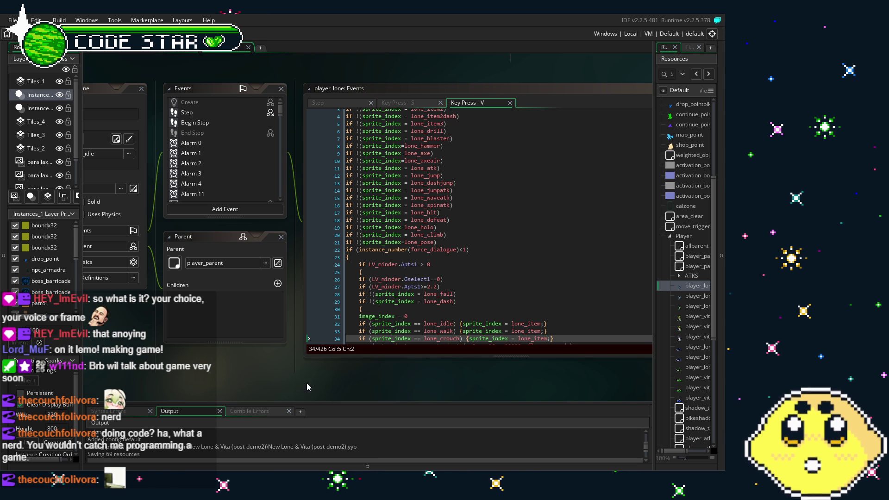
{"action": "scroll", "coordinate": [375, 257], "scroll_direction": "down", "scroll_amount": 2}
{"action": "left_click_drag", "start_coordinate": [287, 375], "coordinate": [160, 359]}
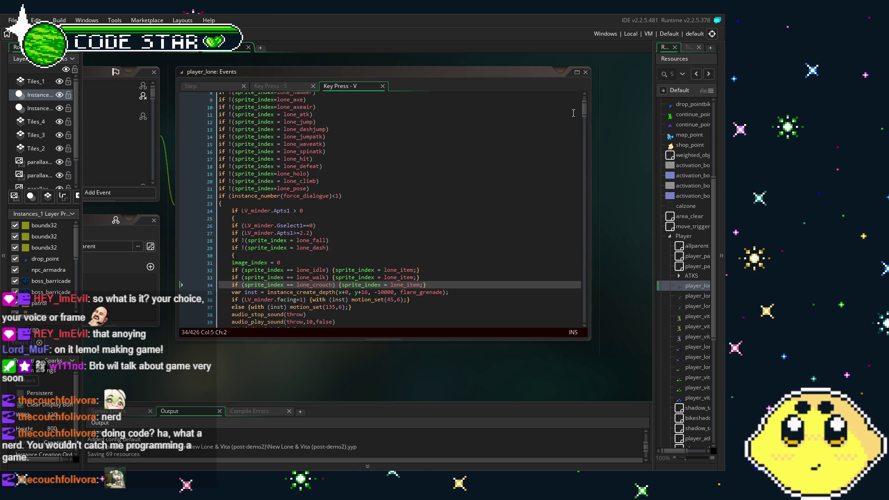
{"action": "left_click", "coordinate": [585, 111]}
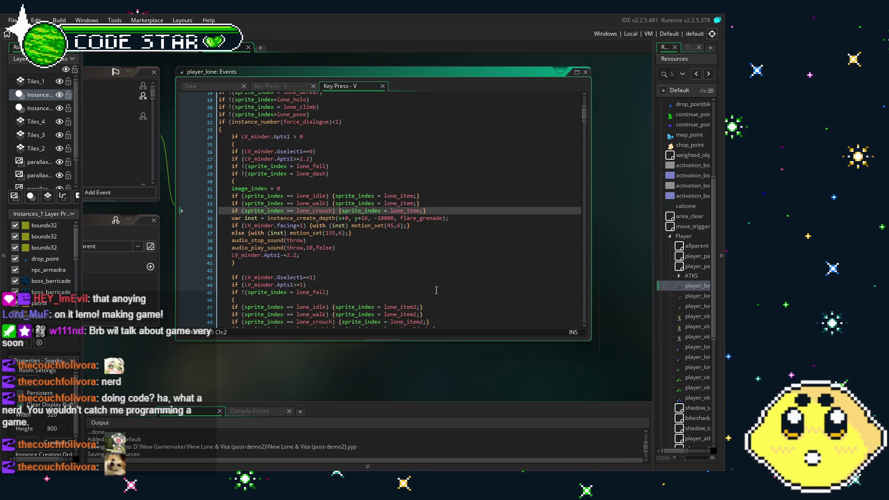
{"action": "scroll", "coordinate": [379, 208], "scroll_direction": "down", "scroll_amount": 6}
{"action": "left_click", "coordinate": [299, 374]}
{"action": "scroll", "coordinate": [618, 134], "scroll_direction": "down", "scroll_amount": 4}
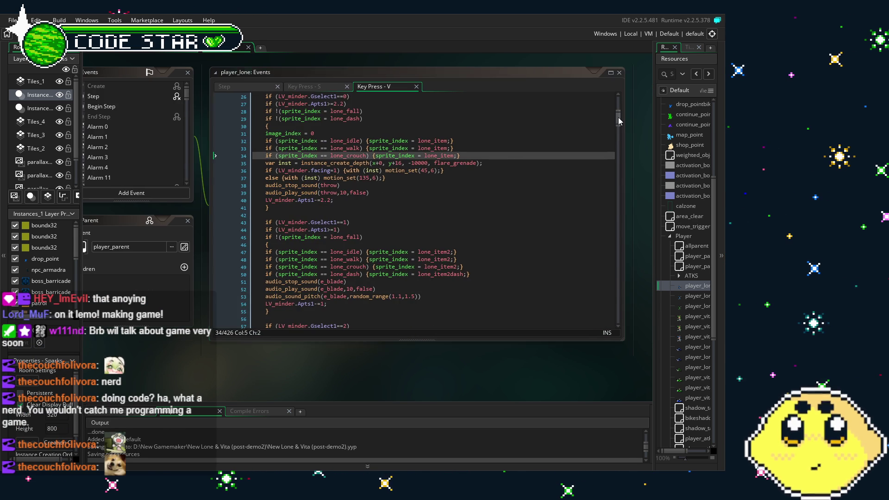
Scroll the Key Press - V code to the Gselect1==21 lone_drone block near line 358
{"action": "left_click_drag", "start_coordinate": [618, 134], "coordinate": [608, 205]}
{"action": "scroll", "coordinate": [604, 209], "scroll_direction": "down", "scroll_amount": 4}
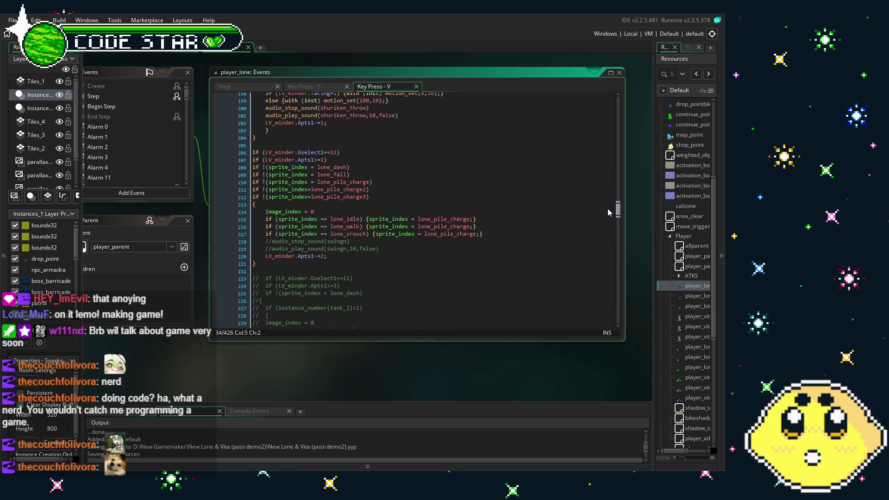
{"action": "scroll", "coordinate": [600, 211], "scroll_direction": "down", "scroll_amount": 15}
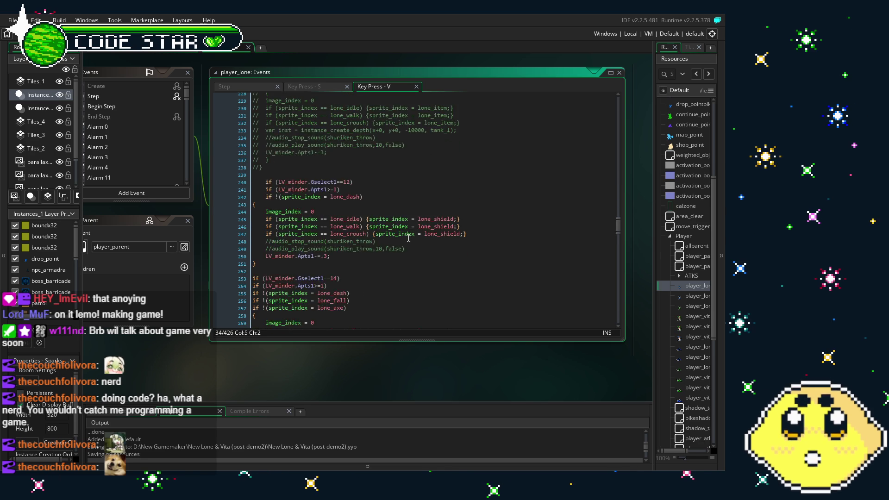
{"action": "scroll", "coordinate": [410, 237], "scroll_direction": "down", "scroll_amount": 17}
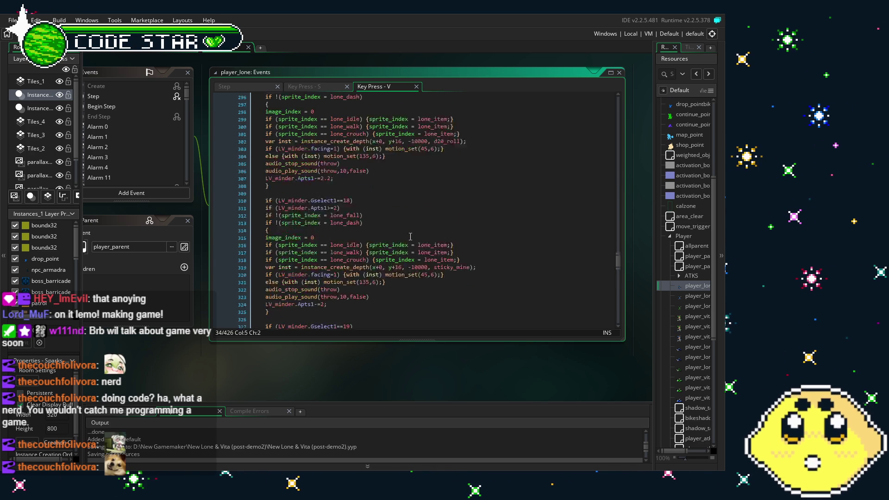
{"action": "scroll", "coordinate": [410, 237], "scroll_direction": "down", "scroll_amount": 18}
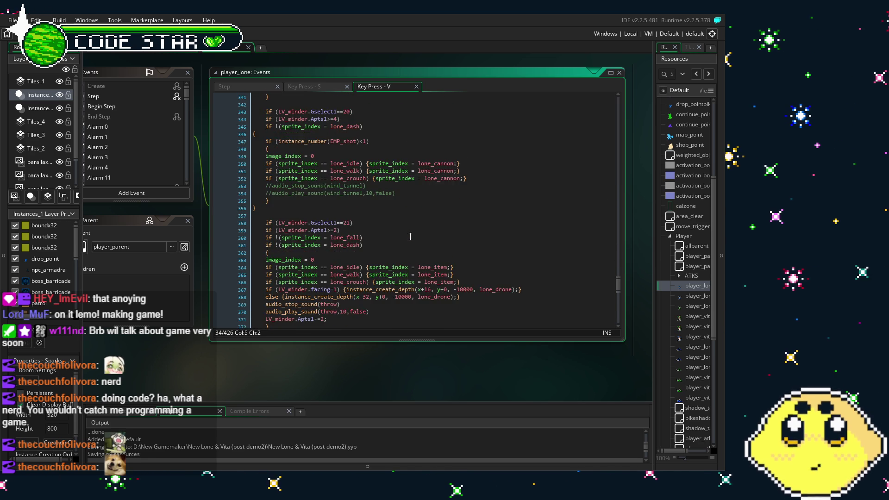
{"action": "scroll", "coordinate": [410, 236], "scroll_direction": "down", "scroll_amount": 2}
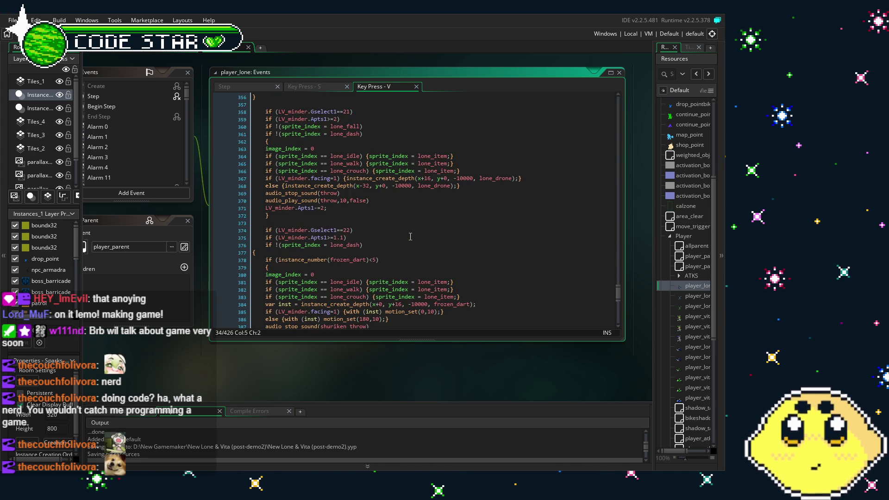
{"action": "scroll", "coordinate": [299, 227], "scroll_direction": "up", "scroll_amount": 1}
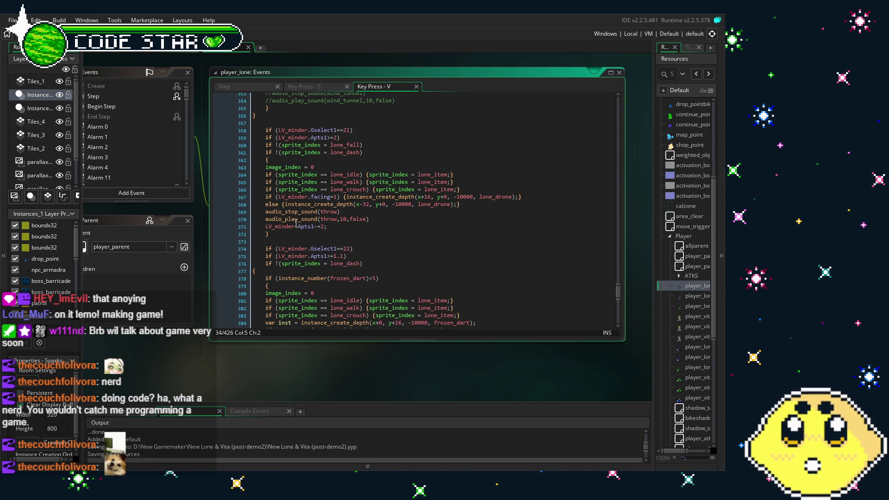
{"action": "scroll", "coordinate": [417, 280], "scroll_direction": "up", "scroll_amount": 2}
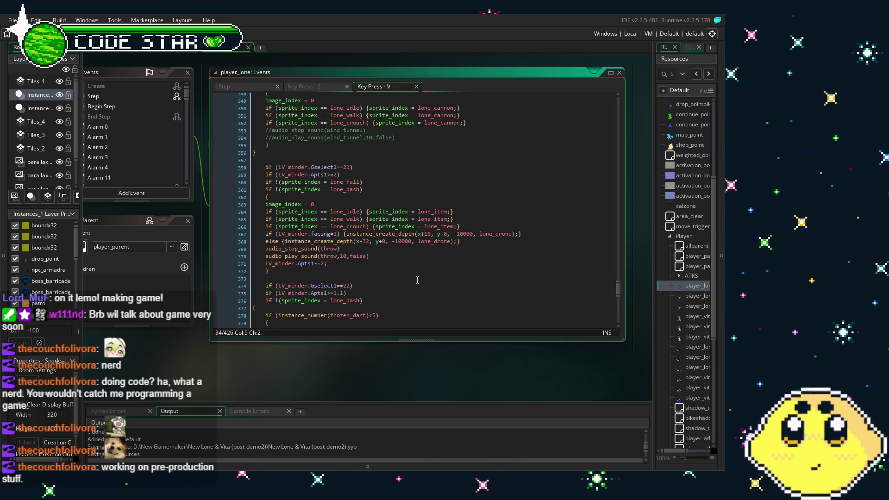
{"action": "scroll", "coordinate": [379, 284], "scroll_direction": "up", "scroll_amount": 2}
{"action": "scroll", "coordinate": [379, 283], "scroll_direction": "down", "scroll_amount": 3}
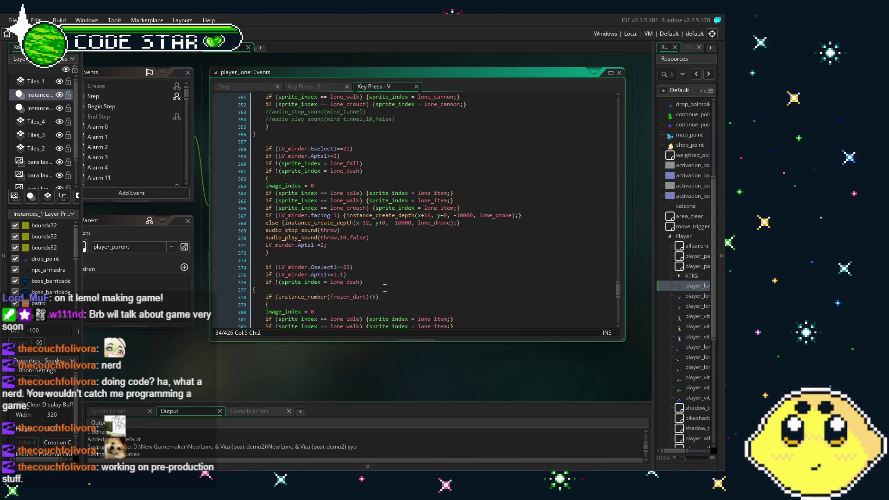
{"action": "left_click", "coordinate": [266, 251]}
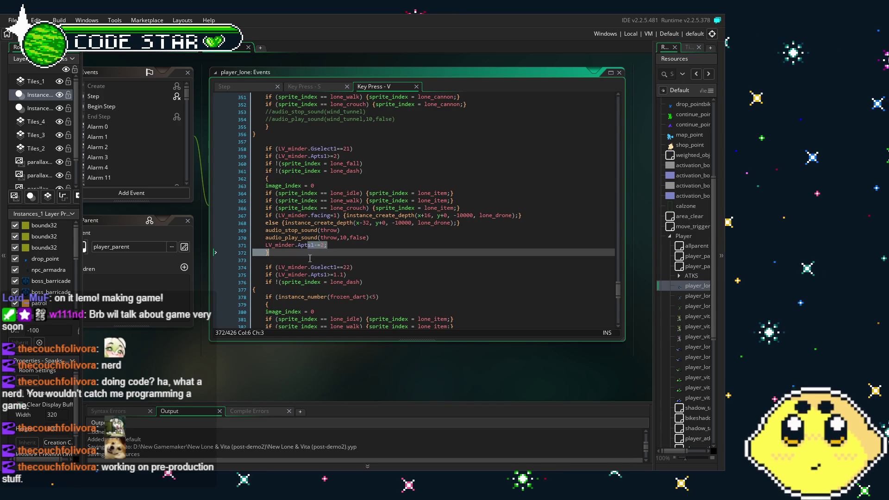
{"action": "key", "text": "Down"}
{"action": "key", "text": "Up"}
{"action": "left_click", "coordinate": [298, 253]}
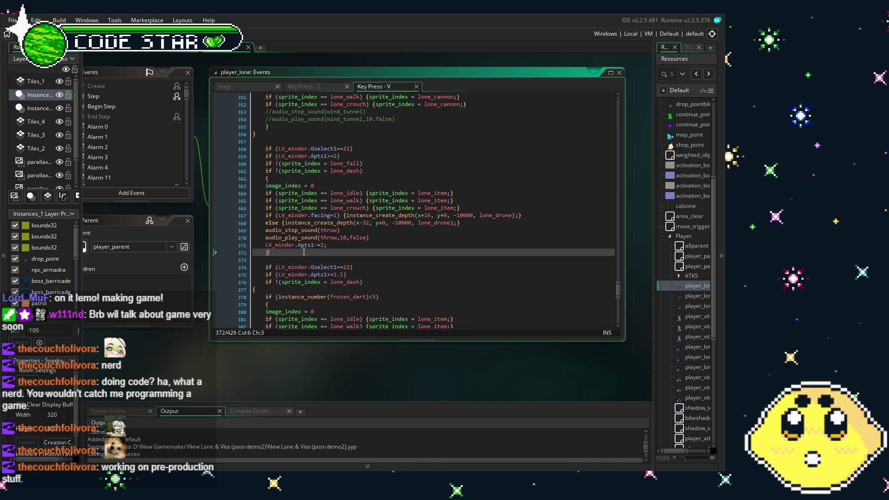
{"action": "scroll", "coordinate": [304, 251], "scroll_direction": "down", "scroll_amount": 1}
{"action": "mouse_move", "coordinate": [269, 234]}
{"action": "left_mouse_down"}
{"action": "mouse_move", "coordinate": [278, 227]}
{"action": "mouse_move", "coordinate": [253, 130]}
{"action": "left_mouse_up"}
Comment out lines 358–372, the Gselect1==21 block that spawns lone_drone
{"action": "left_click", "coordinate": [296, 234]}
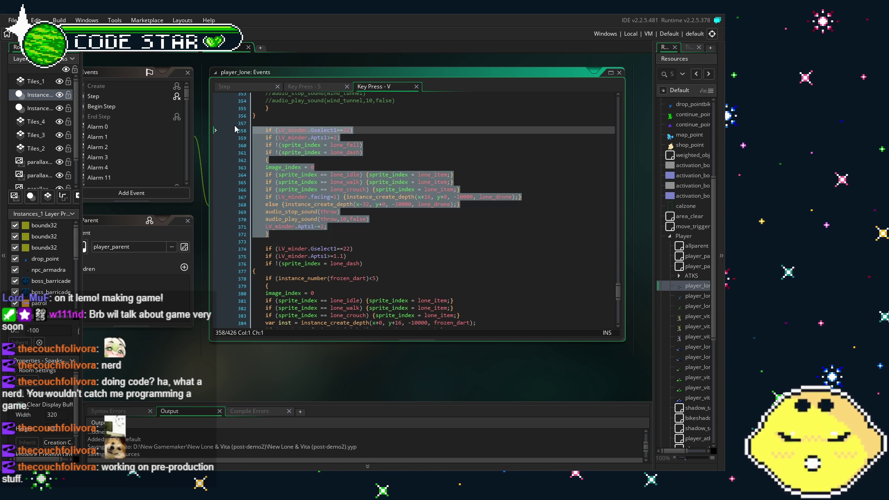
{"action": "key", "text": "ctrl+k"}
{"action": "key", "text": "Escape"}
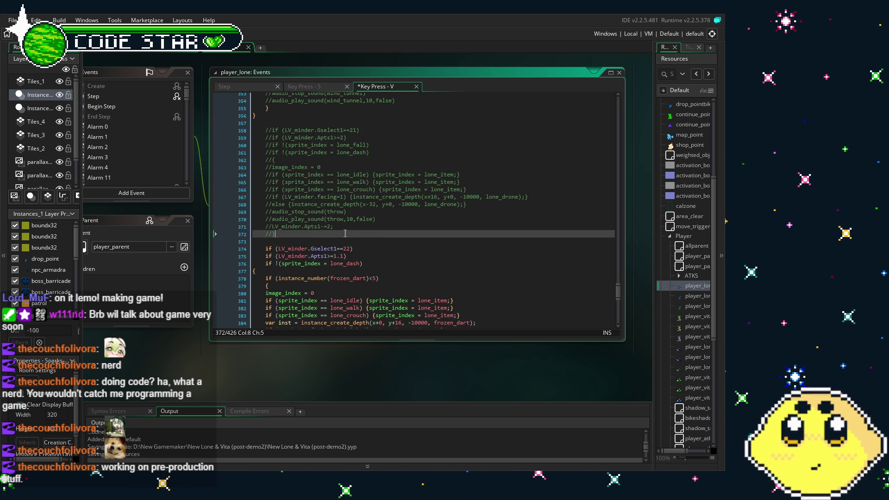
{"action": "scroll", "coordinate": [289, 216], "scroll_direction": "up", "scroll_amount": 9}
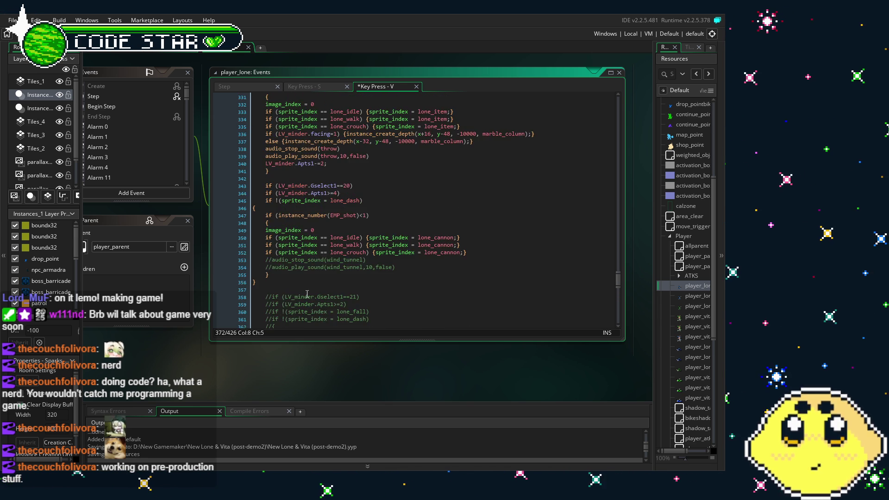
{"action": "scroll", "coordinate": [306, 294], "scroll_direction": "up", "scroll_amount": 2}
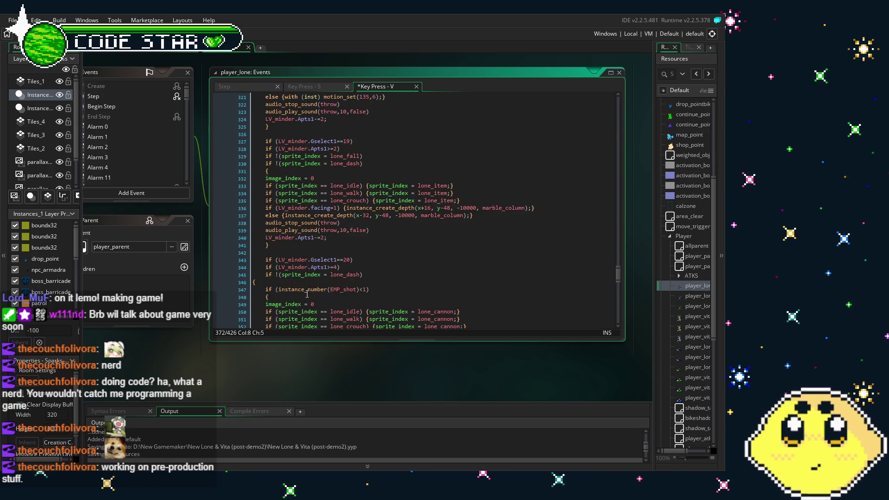
{"action": "scroll", "coordinate": [288, 225], "scroll_direction": "up", "scroll_amount": 4}
{"action": "scroll", "coordinate": [288, 226], "scroll_direction": "up", "scroll_amount": 2}
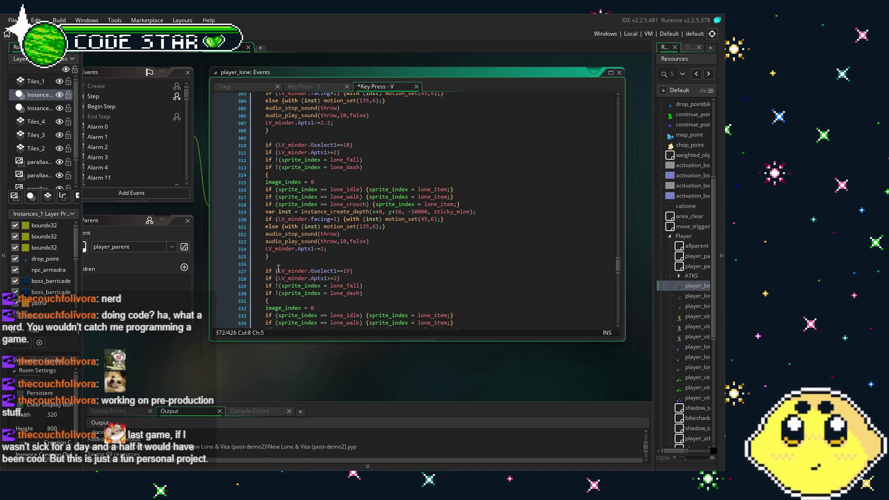
{"action": "scroll", "coordinate": [278, 269], "scroll_direction": "down", "scroll_amount": 3}
{"action": "scroll", "coordinate": [278, 269], "scroll_direction": "down", "scroll_amount": 14}
{"action": "left_click", "coordinate": [375, 220]}
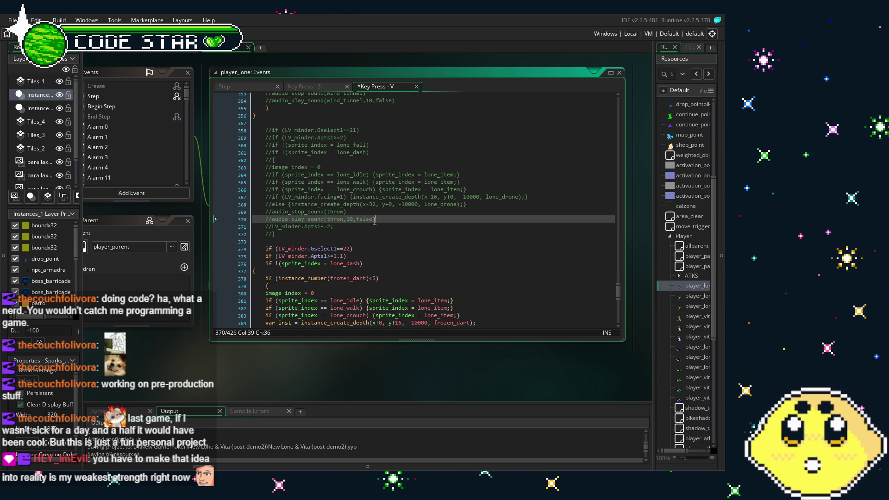
{"action": "scroll", "coordinate": [375, 221], "scroll_direction": "up", "scroll_amount": 3}
{"action": "scroll", "coordinate": [375, 221], "scroll_direction": "up", "scroll_amount": 3}
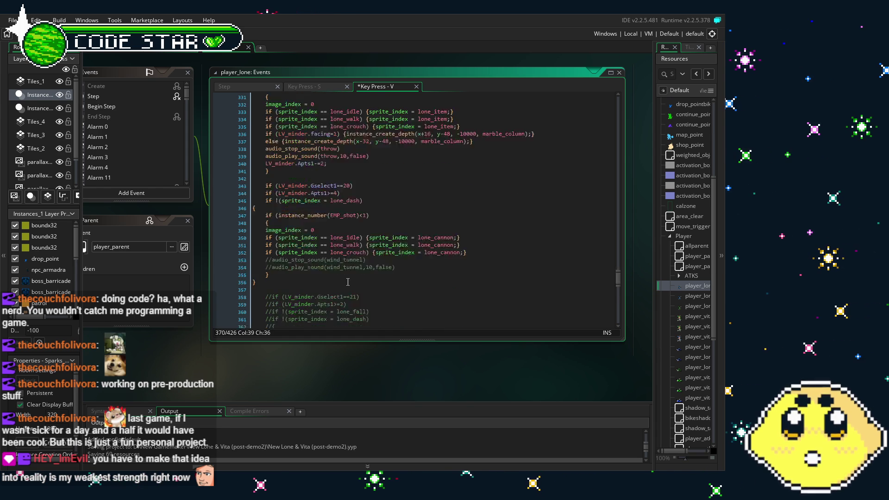
{"action": "scroll", "coordinate": [347, 282], "scroll_direction": "down", "scroll_amount": 3}
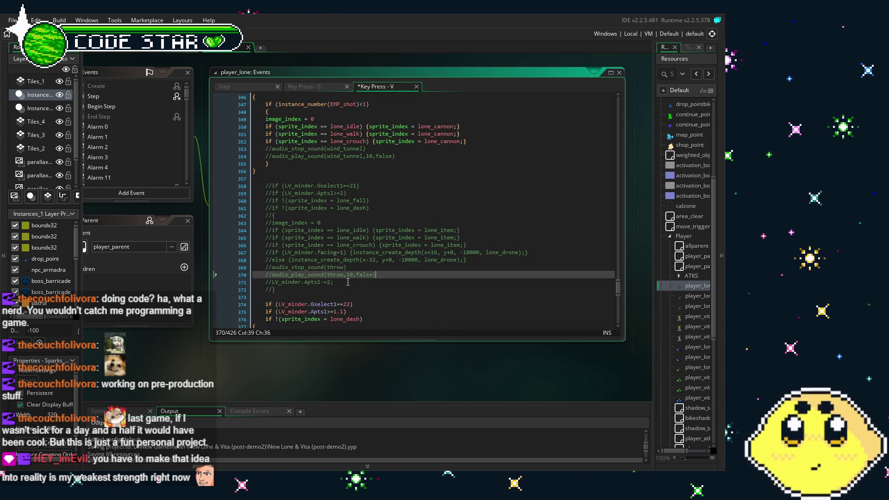
{"action": "scroll", "coordinate": [348, 282], "scroll_direction": "up", "scroll_amount": 5}
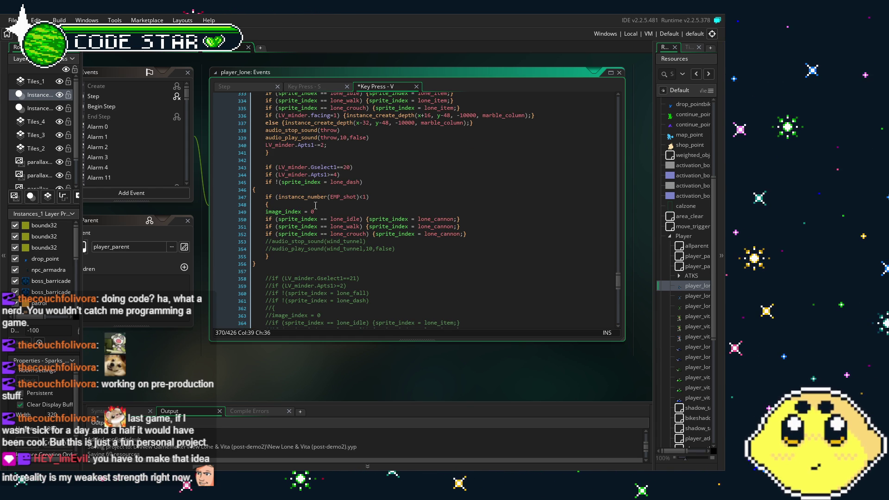
Copy the Gselect1==20 EMP_shot block and paste a duplicate on a new line below it
{"action": "left_click", "coordinate": [285, 262]}
{"action": "left_click_drag", "start_coordinate": [285, 261], "coordinate": [253, 167]}
{"action": "key", "text": "ctrl+c"}
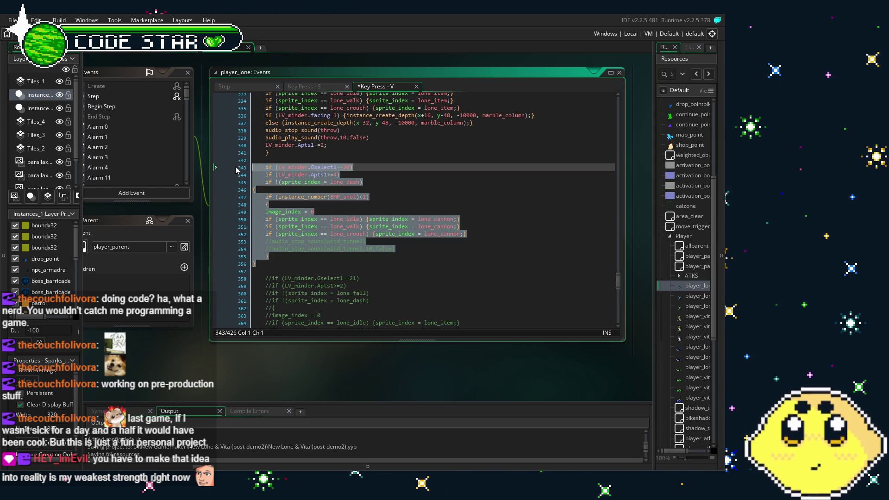
{"action": "left_click", "coordinate": [352, 241]}
{"action": "scroll", "coordinate": [354, 243], "scroll_direction": "down", "scroll_amount": 3}
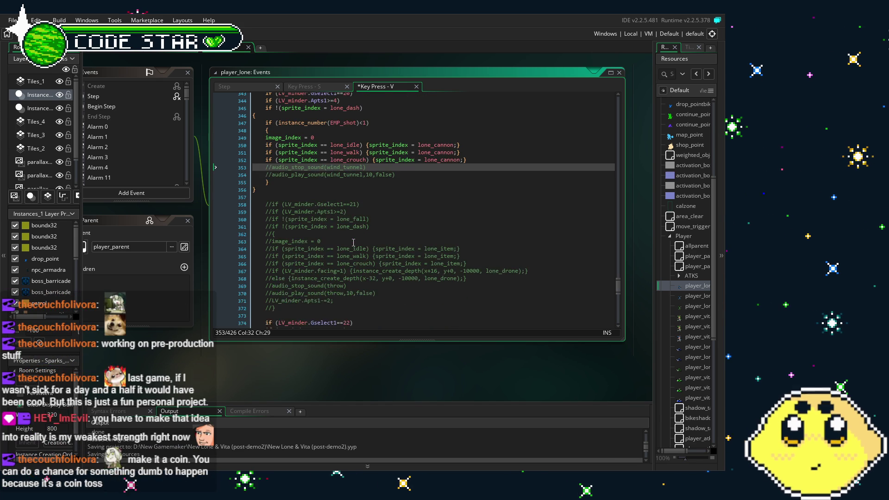
{"action": "scroll", "coordinate": [353, 242], "scroll_direction": "down", "scroll_amount": 3}
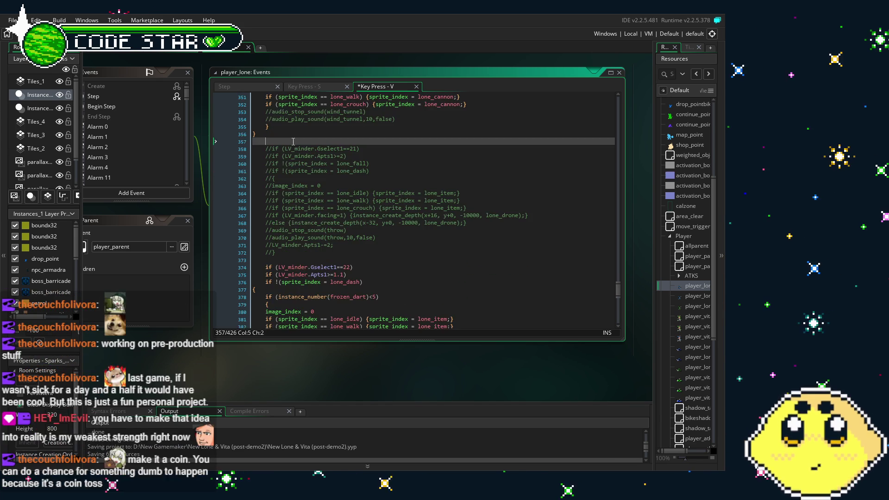
{"action": "left_click", "coordinate": [293, 142]}
{"action": "key", "text": "Return"}
{"action": "key", "text": "ctrl+v"}
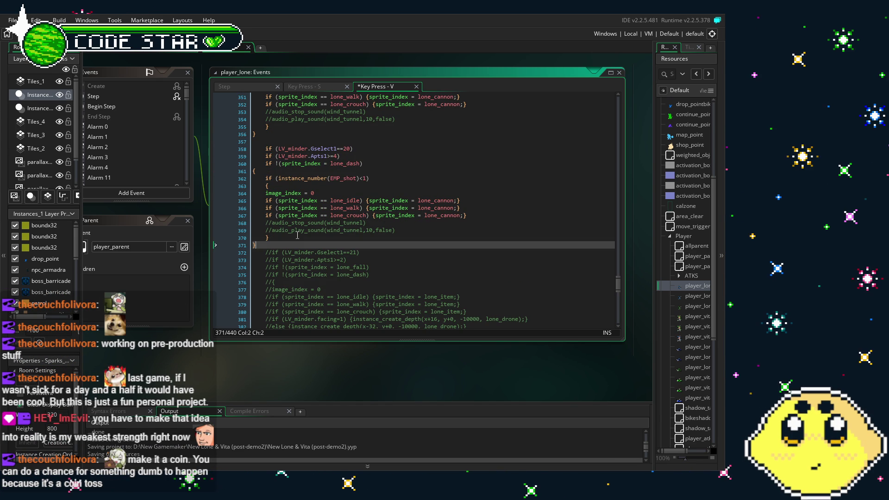
{"action": "key", "text": "Return"}
Change the duplicate's check from Gselect1==20 to Gselect1==21 and select the whole copy
{"action": "scroll", "coordinate": [297, 235], "scroll_direction": "up", "scroll_amount": 1}
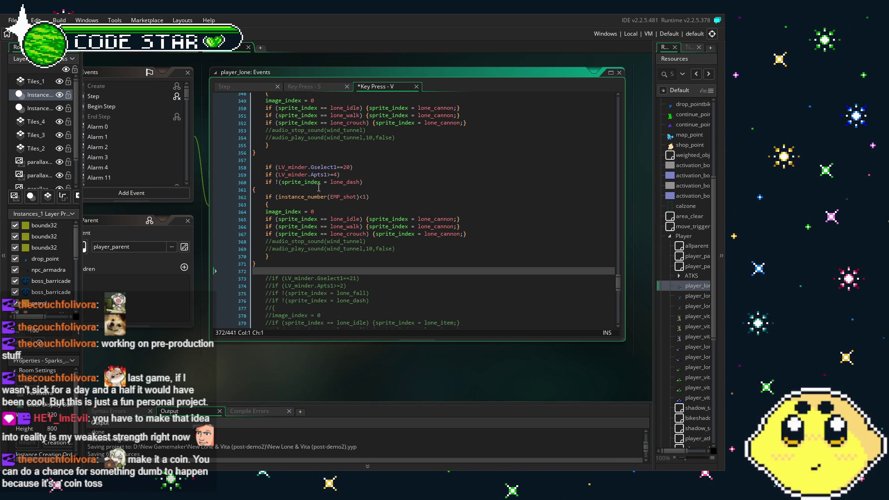
{"action": "left_click", "coordinate": [311, 167]}
{"action": "key", "text": "End"}
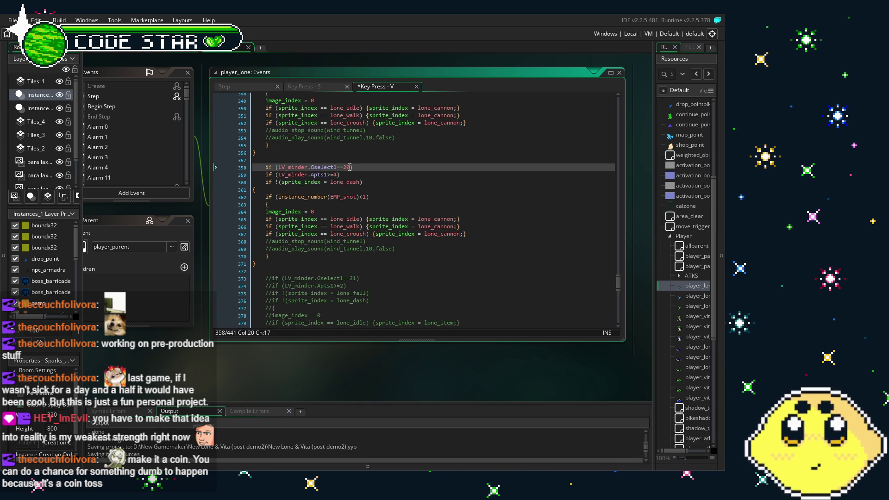
{"action": "key", "text": "BackSpace"}
{"action": "type", "text": "1"}
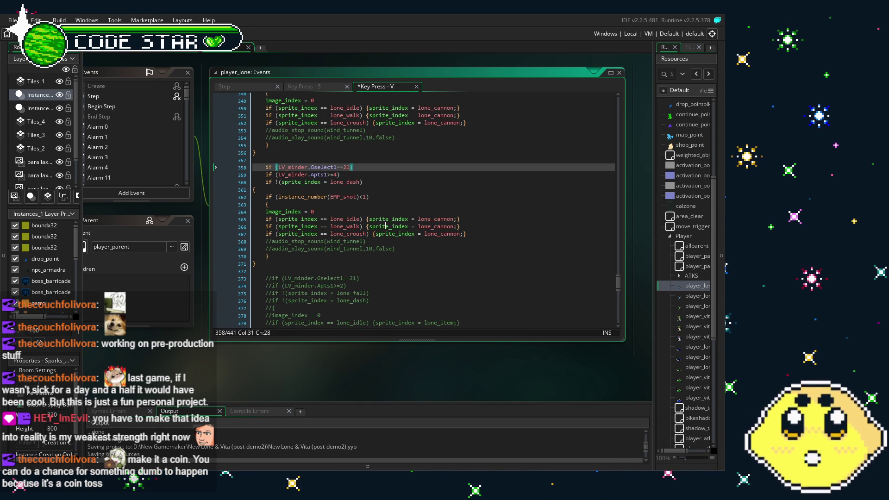
{"action": "left_click_drag", "start_coordinate": [277, 269], "coordinate": [241, 164]}
Relocate the Gselect1==21 EMP_shot block between the commented drone block and the frozen_dart branch
{"action": "key", "text": "Delete"}
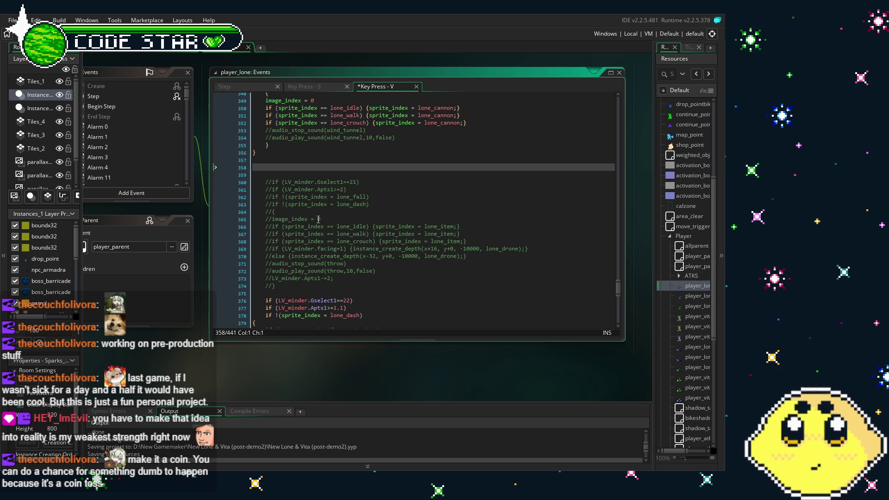
{"action": "key", "text": "Delete"}
{"action": "scroll", "coordinate": [318, 219], "scroll_direction": "down", "scroll_amount": 4}
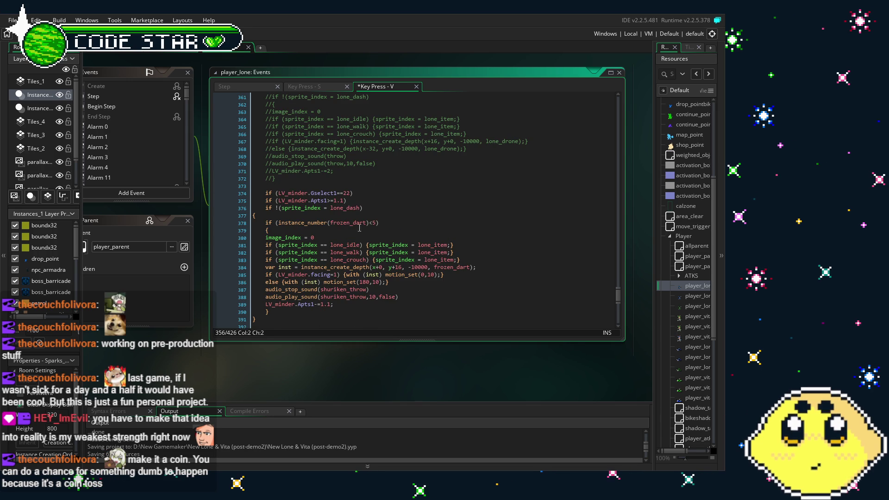
{"action": "left_click", "coordinate": [282, 179]}
{"action": "key", "text": "ctrl+v"}
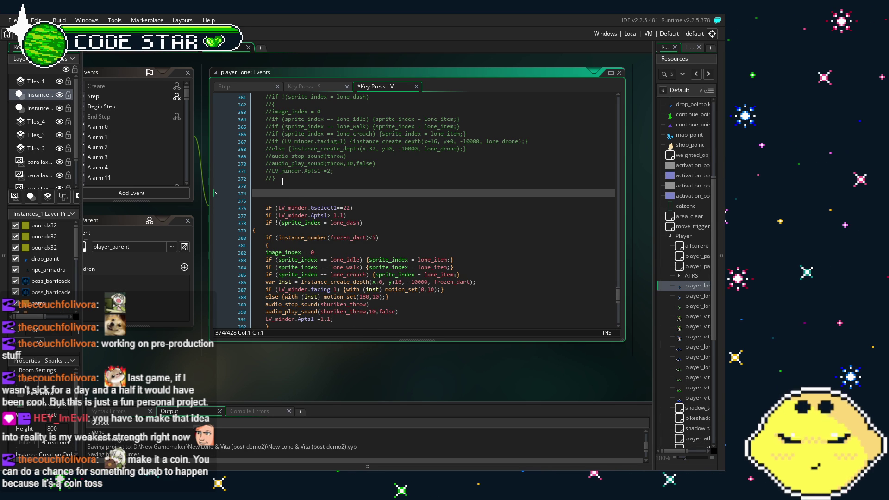
{"action": "left_click", "coordinate": [408, 216]}
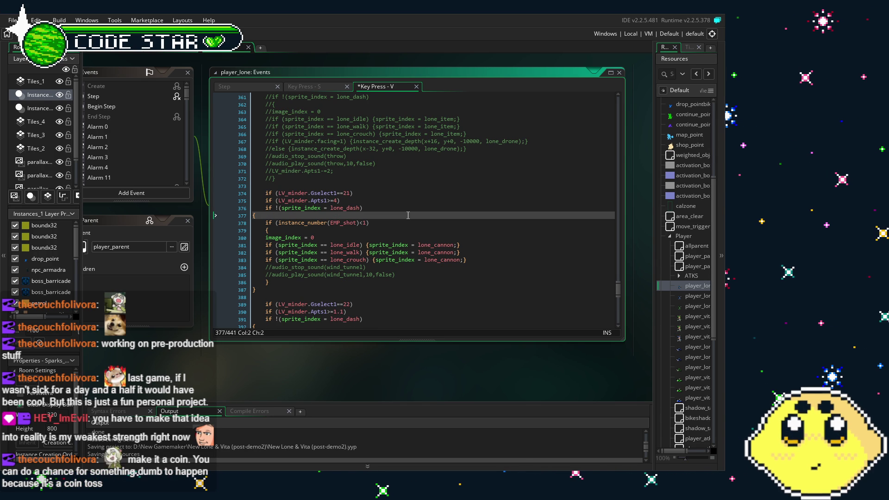
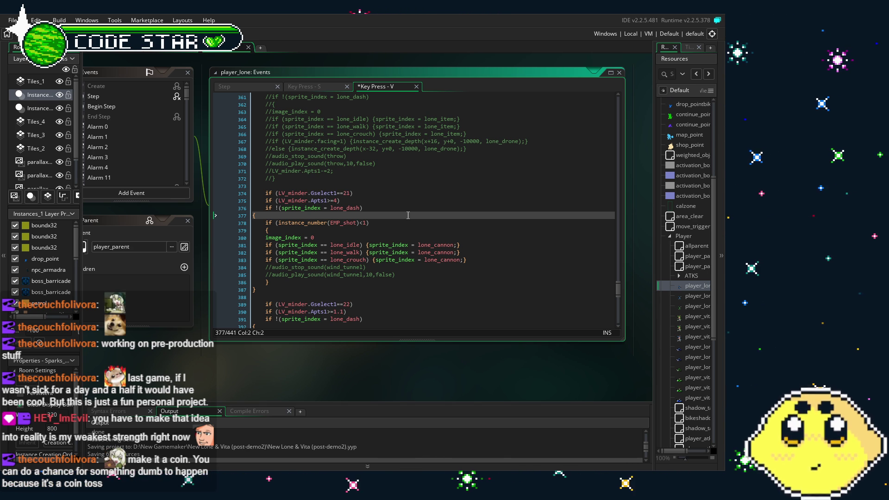
Change the idle line's sprite from lone_cannon to lone_grappler with autocomplete
{"action": "scroll", "coordinate": [379, 261], "scroll_direction": "down", "scroll_amount": 2}
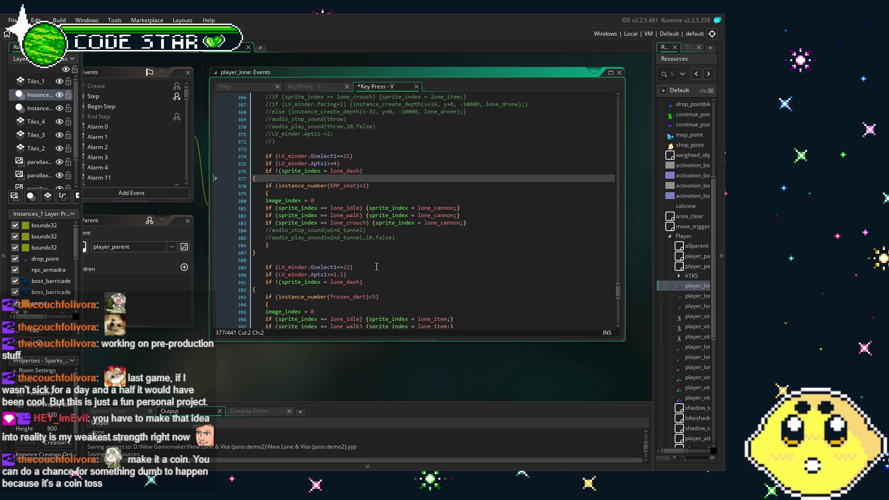
{"action": "scroll", "coordinate": [370, 269], "scroll_direction": "up", "scroll_amount": 1}
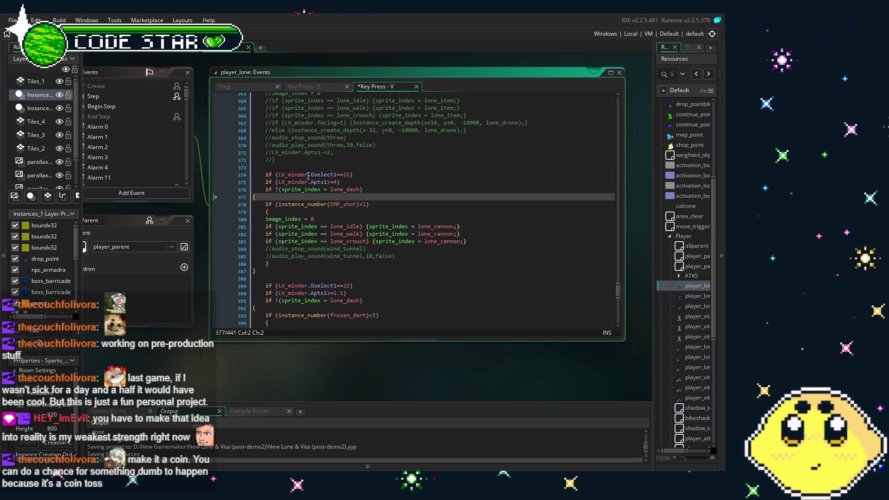
{"action": "left_click", "coordinate": [306, 219]}
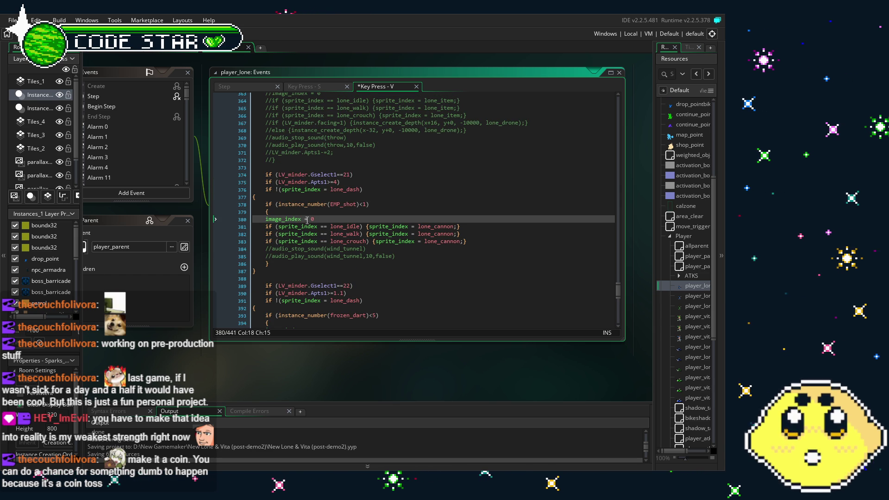
{"action": "scroll", "coordinate": [307, 221], "scroll_direction": "down", "scroll_amount": 1}
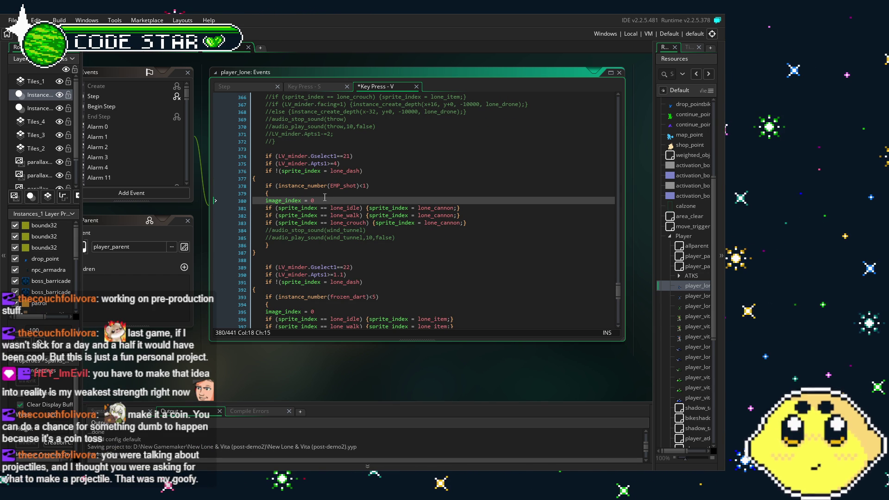
{"action": "scroll", "coordinate": [356, 222], "scroll_direction": "down", "scroll_amount": 1}
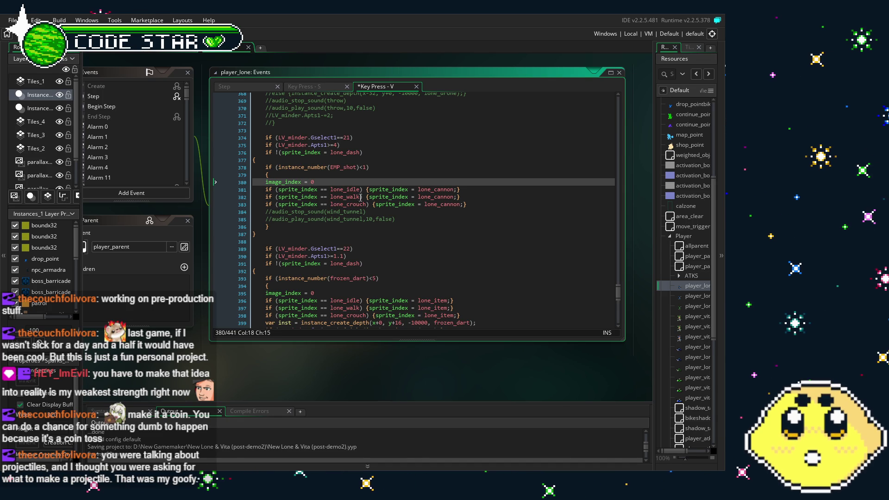
{"action": "left_click", "coordinate": [454, 190]}
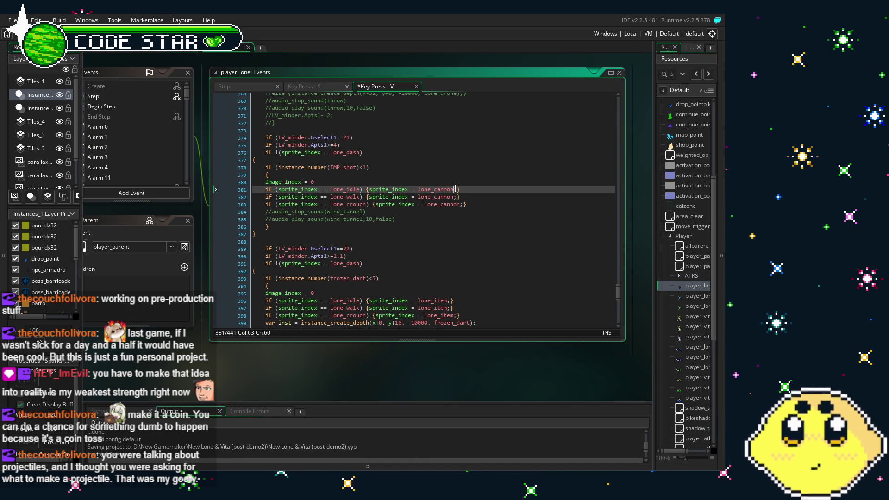
{"action": "key", "text": "shift+Left"}
{"action": "key", "text": "shift+Left"}
{"action": "key", "text": "shift+Left"}
{"action": "key", "text": "BackSpace"}
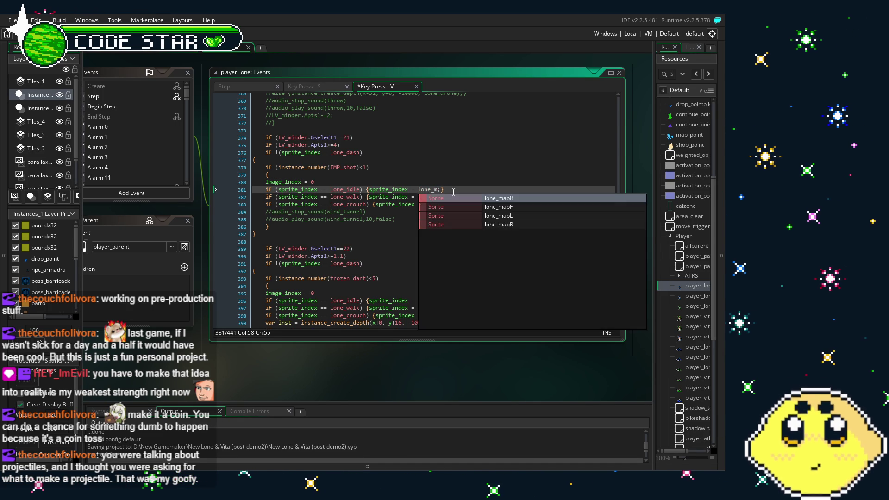
{"action": "type", "text": "h"}
{"action": "key", "text": "BackSpace"}
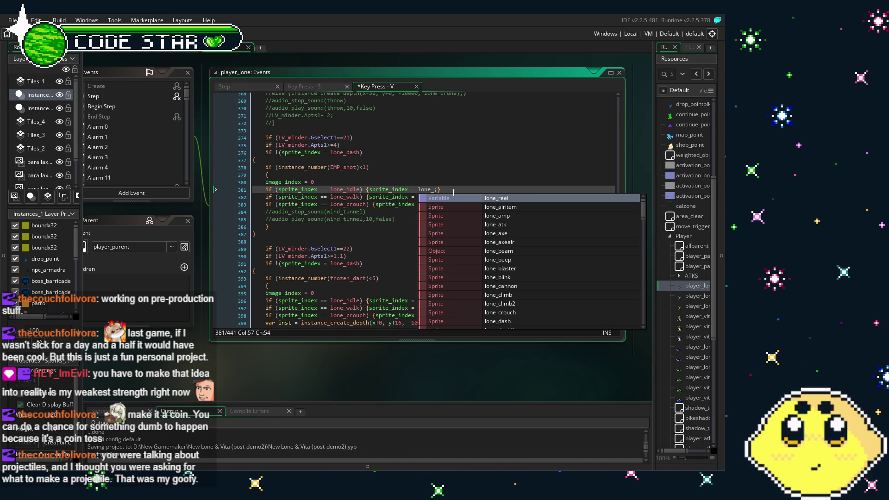
{"action": "type", "text": "gr"}
{"action": "key", "text": "Down"}
{"action": "key", "text": "Up"}
{"action": "key", "text": "Return"}
{"action": "double_click", "coordinate": [448, 190]}
Paste lone_grappler over lone_cannon on the walk and crouch lines
{"action": "key", "text": "ctrl+c"}
{"action": "double_click", "coordinate": [439, 197]}
{"action": "key", "text": "ctrl+v"}
{"action": "double_click", "coordinate": [447, 204]}
{"action": "key", "text": "ctrl+v"}
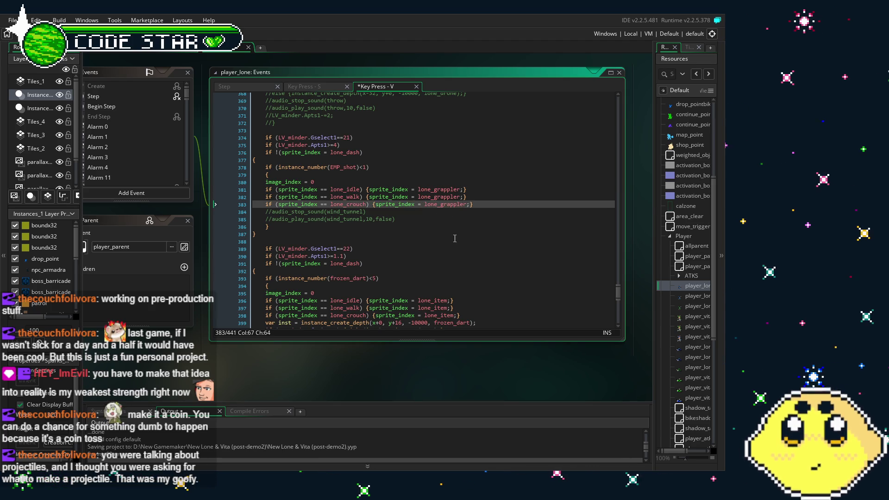
{"action": "left_click", "coordinate": [452, 241]}
{"action": "left_click", "coordinate": [312, 204]}
{"action": "left_click", "coordinate": [328, 212]}
{"action": "left_click", "coordinate": [334, 219]}
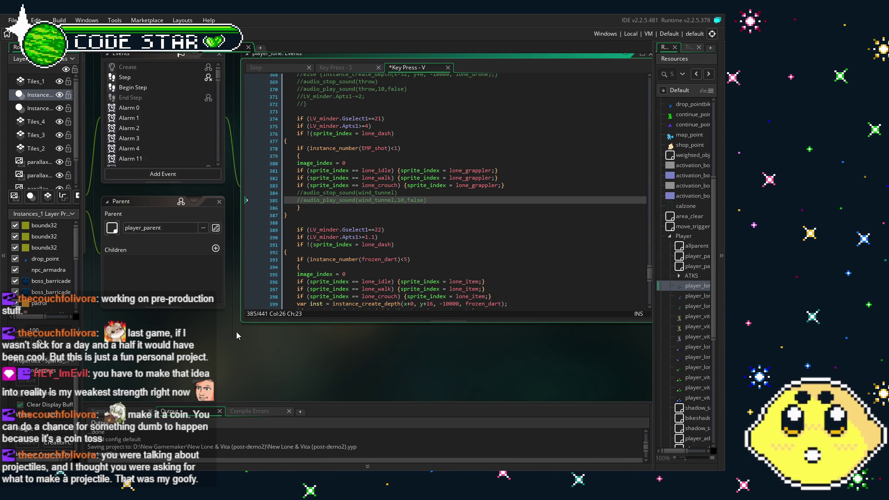
Delete the instance_number(EMP_shot)<1 condition from the if on line 378
{"action": "left_click", "coordinate": [371, 148]}
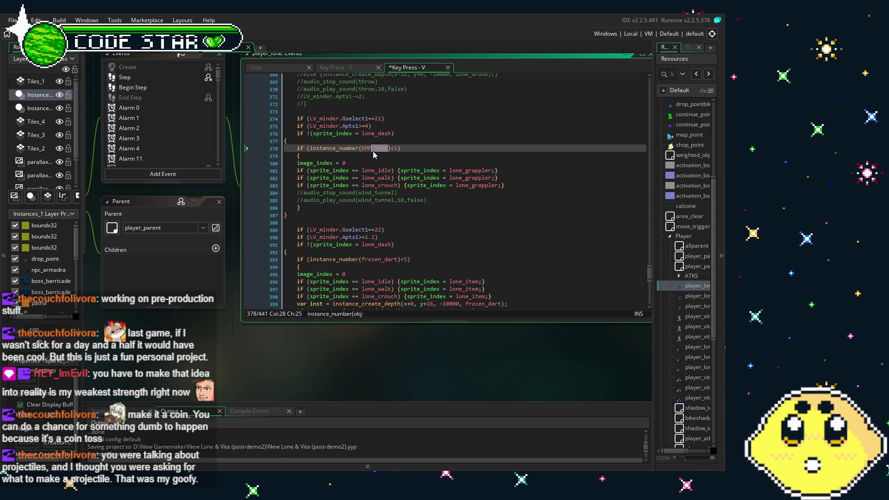
{"action": "left_click", "coordinate": [364, 149]}
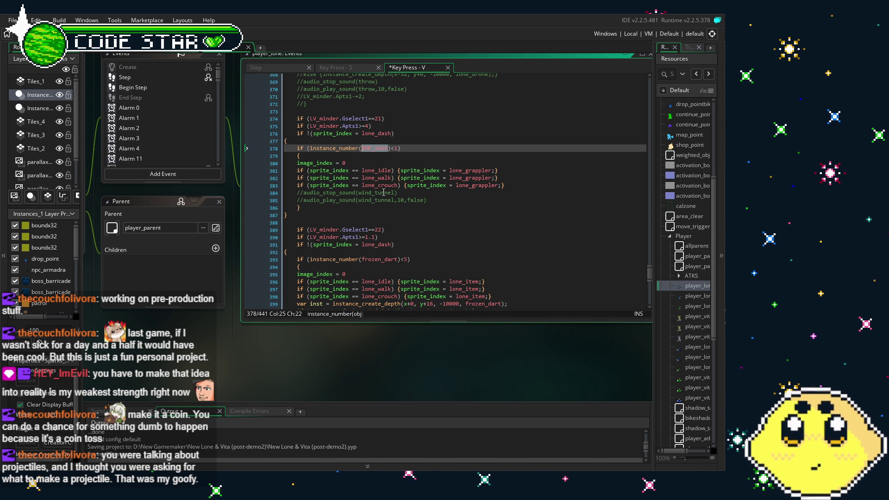
{"action": "left_click", "coordinate": [413, 147]}
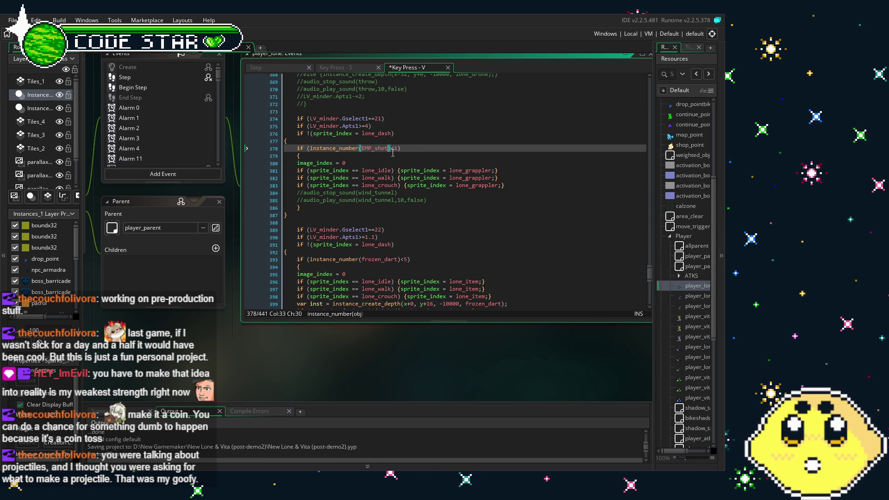
{"action": "left_click", "coordinate": [409, 147]}
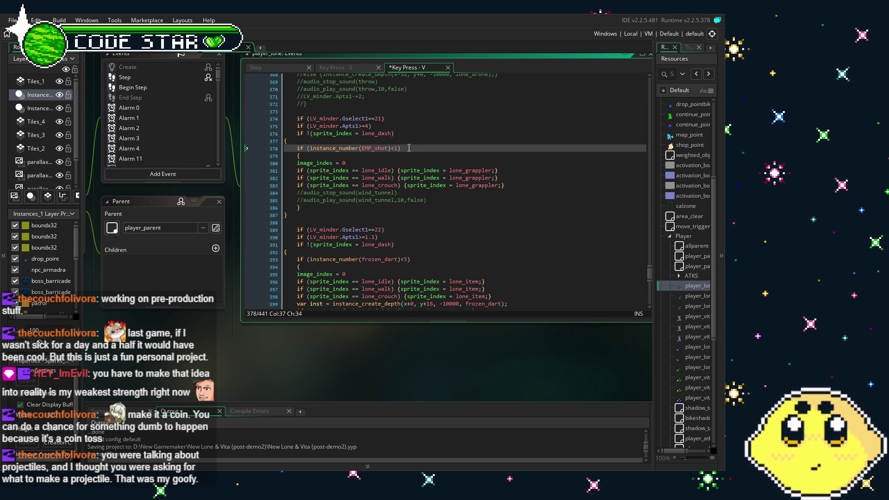
{"action": "left_click_drag", "start_coordinate": [409, 148], "coordinate": [309, 148]}
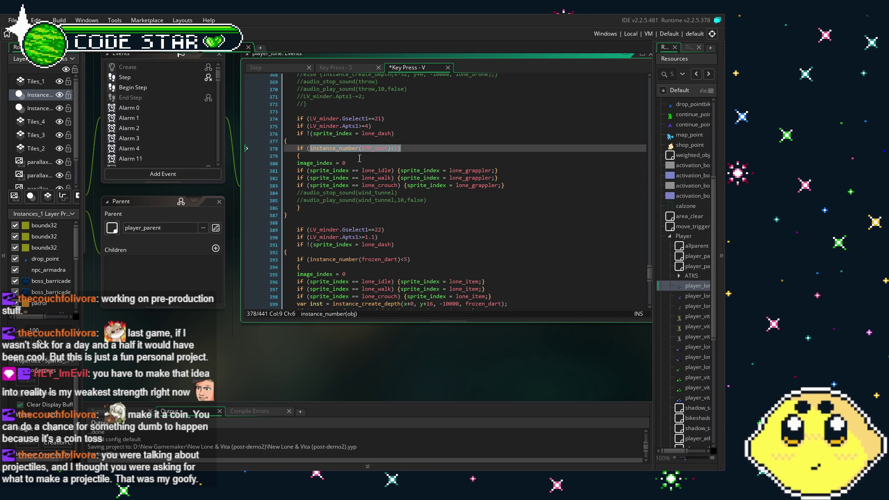
{"action": "key", "text": "BackSpace"}
{"action": "key", "text": "BackSpace"}
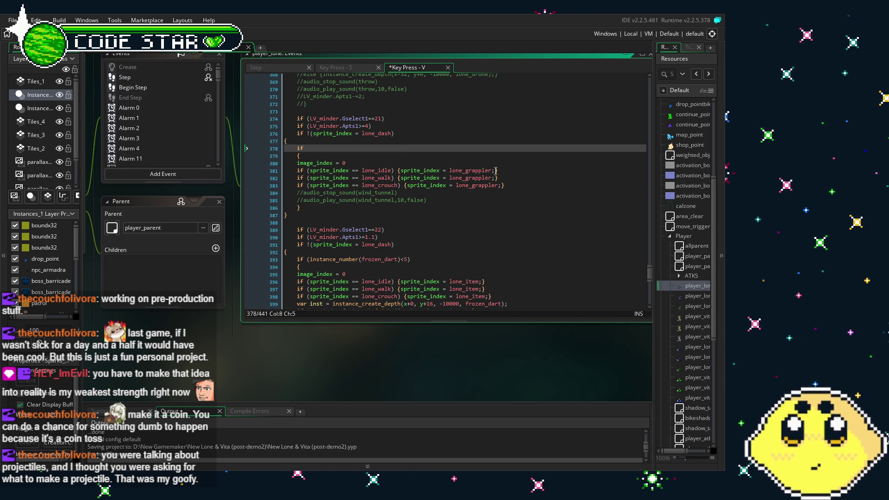
Fill the emptied condition with !(sprite_index = lone_grappler), copied from line 381
{"action": "left_click", "coordinate": [443, 171]}
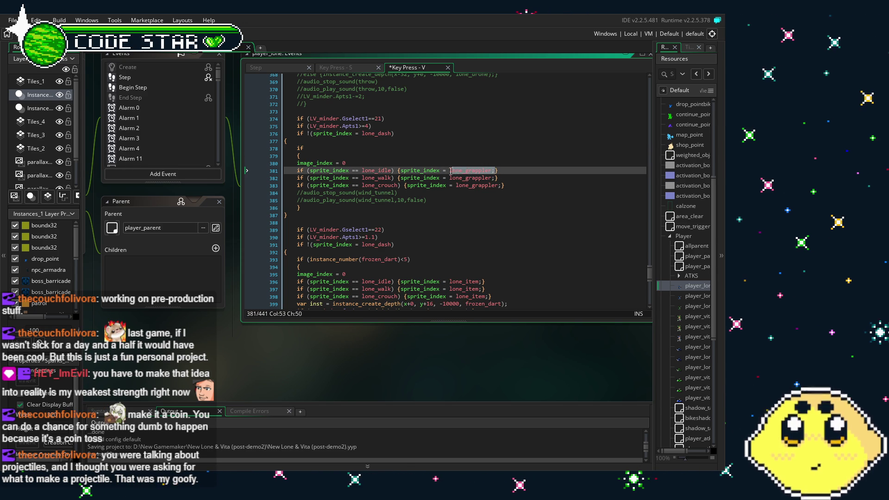
{"action": "left_click_drag", "start_coordinate": [490, 170], "coordinate": [415, 170]}
{"action": "left_click", "coordinate": [345, 155]}
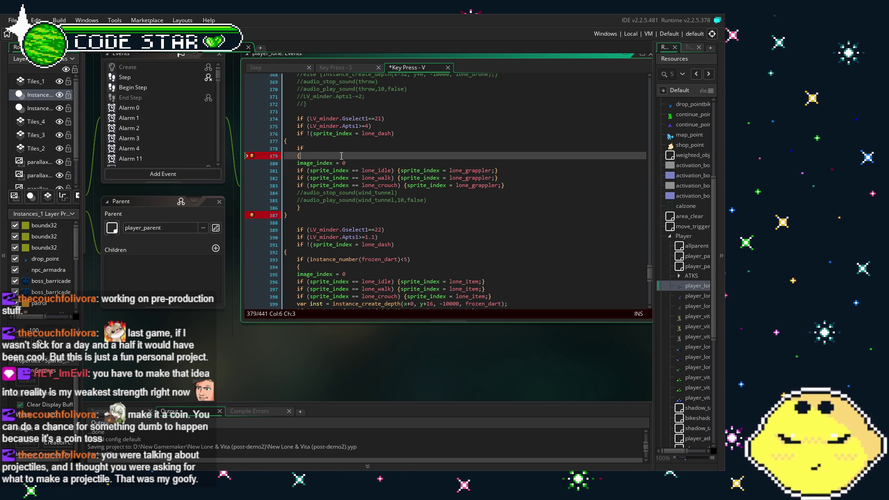
{"action": "left_click", "coordinate": [345, 148]}
{"action": "key", "text": "ctrl+v"}
{"action": "key", "text": "ctrl+Left"}
{"action": "key", "text": "ctrl+Left"}
{"action": "key", "text": "ctrl+Left"}
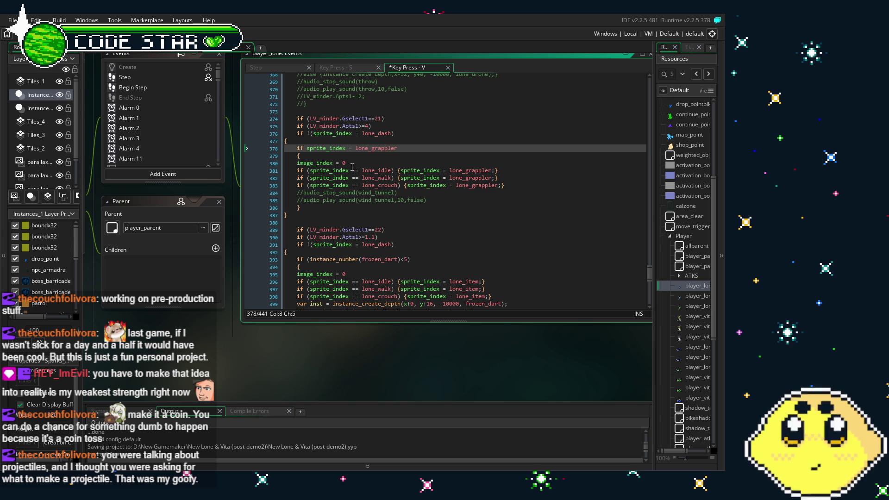
{"action": "type", "text": "!("}
{"action": "key", "text": "End"}
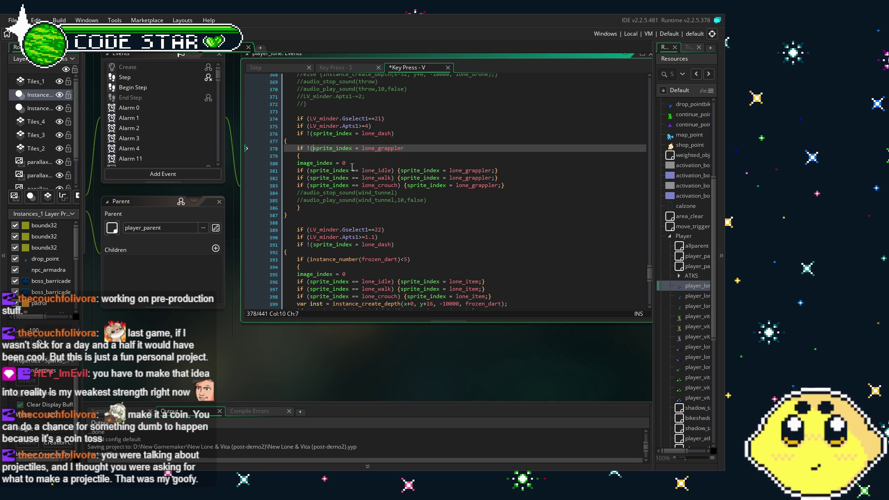
{"action": "type", "text": ")"}
{"action": "left_click", "coordinate": [381, 185]}
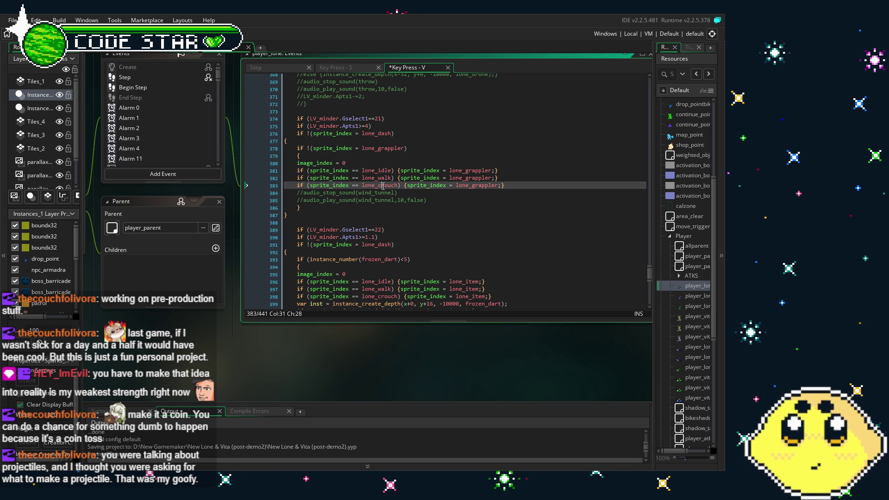
{"action": "left_click", "coordinate": [409, 226]}
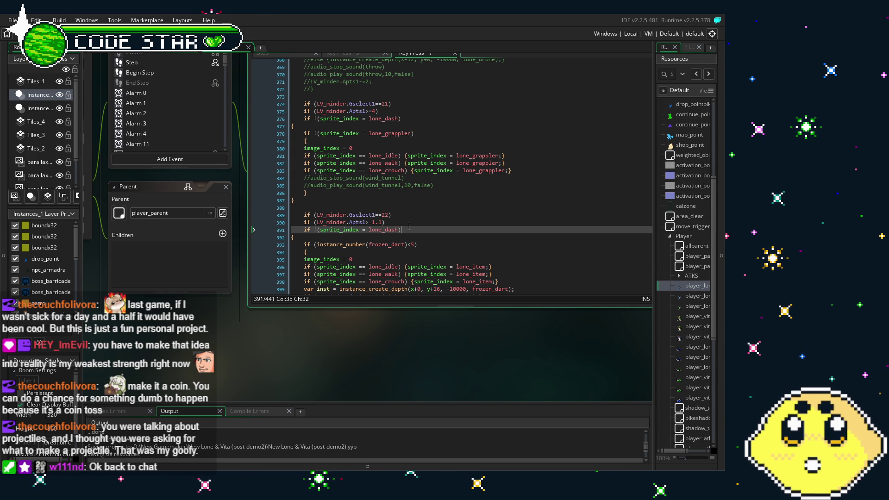
{"action": "scroll", "coordinate": [409, 227], "scroll_direction": "up", "scroll_amount": 2}
{"action": "scroll", "coordinate": [409, 227], "scroll_direction": "down", "scroll_amount": 3}
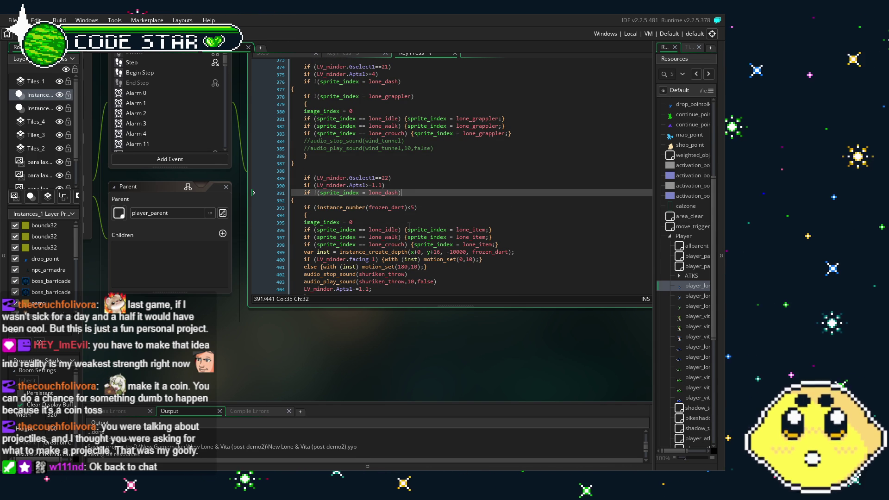
{"action": "scroll", "coordinate": [393, 238], "scroll_direction": "up", "scroll_amount": 5}
{"action": "scroll", "coordinate": [393, 238], "scroll_direction": "down", "scroll_amount": 8}
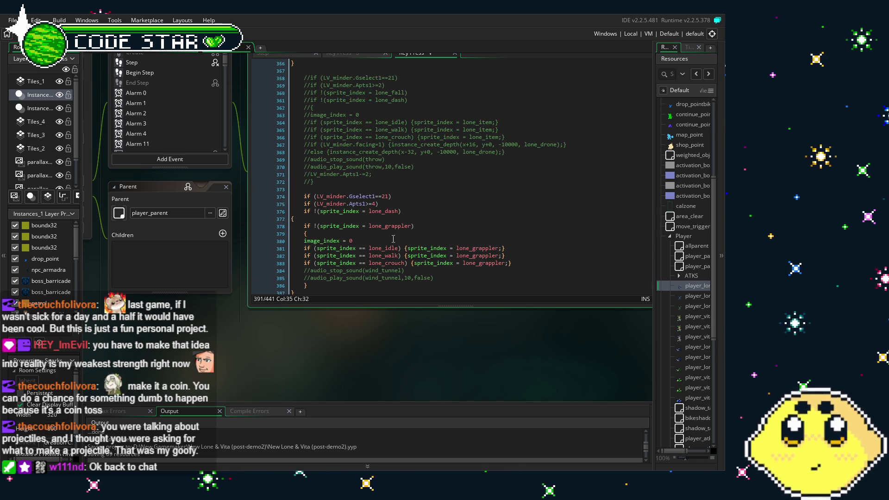
{"action": "scroll", "coordinate": [393, 238], "scroll_direction": "down", "scroll_amount": 3}
{"action": "scroll", "coordinate": [393, 238], "scroll_direction": "up", "scroll_amount": 4}
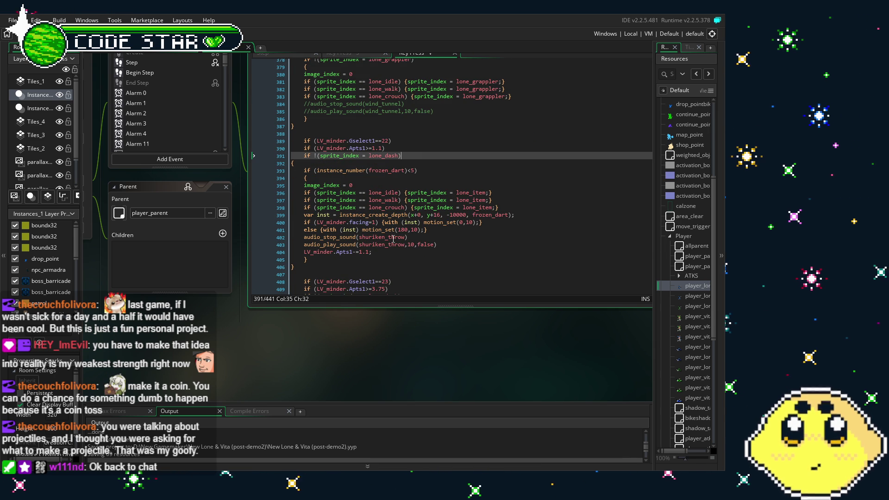
{"action": "scroll", "coordinate": [393, 238], "scroll_direction": "down", "scroll_amount": 2}
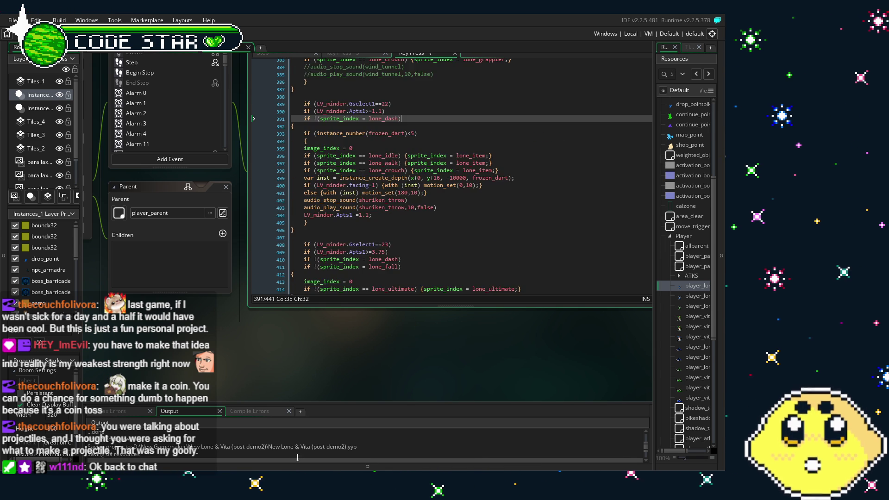
{"action": "scroll", "coordinate": [350, 268], "scroll_direction": "up", "scroll_amount": 6}
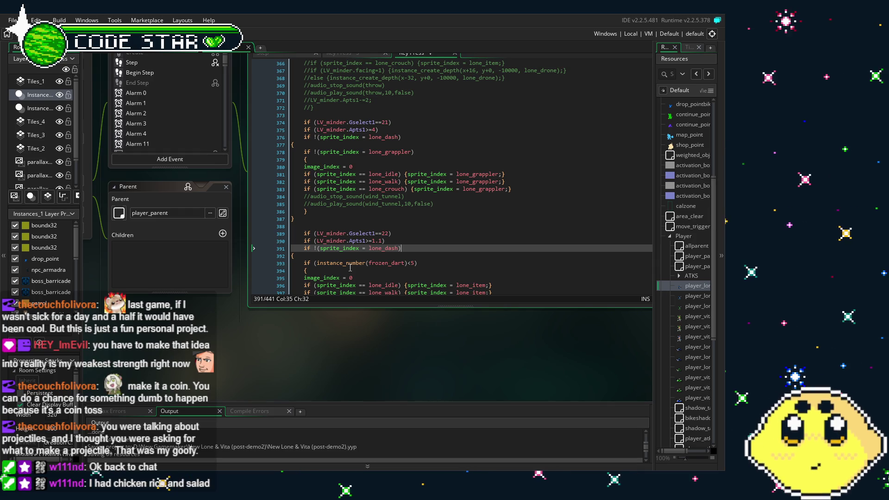
{"action": "scroll", "coordinate": [346, 261], "scroll_direction": "down", "scroll_amount": 1}
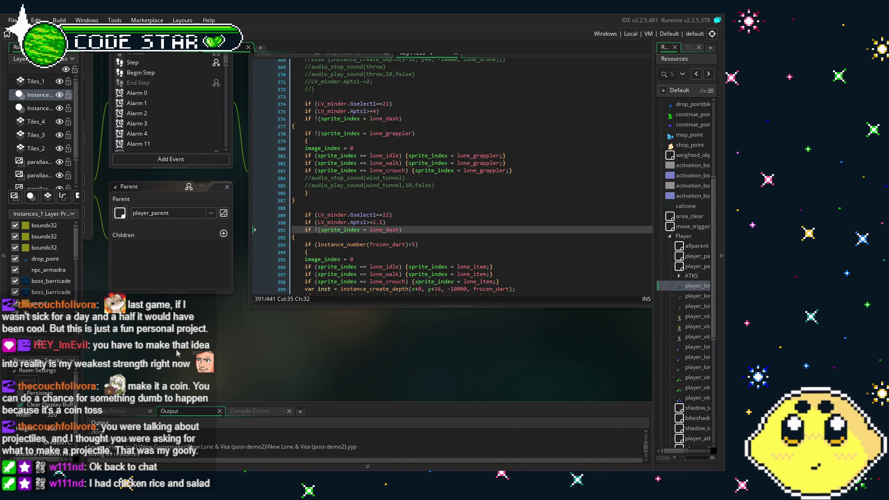
{"action": "scroll", "coordinate": [211, 322], "scroll_direction": "up", "scroll_amount": 2}
{"action": "scroll", "coordinate": [207, 168], "scroll_direction": "down", "scroll_amount": 2}
{"action": "scroll", "coordinate": [207, 168], "scroll_direction": "down", "scroll_amount": 2}
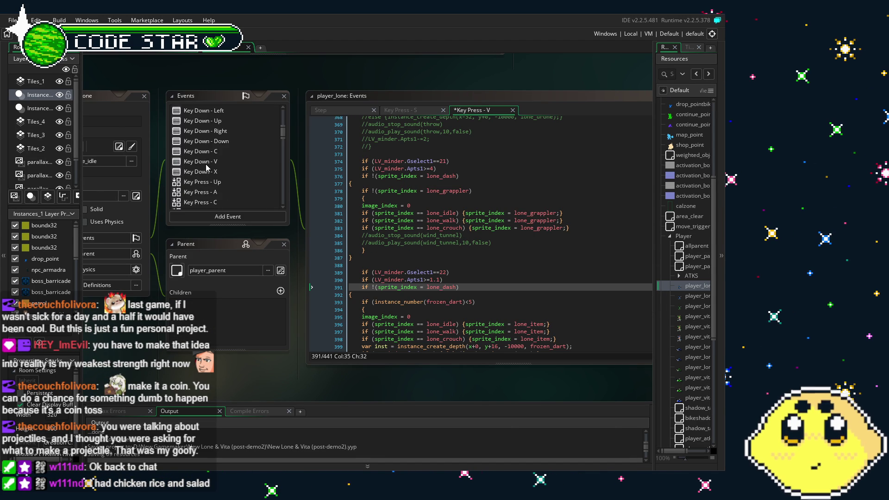
{"action": "scroll", "coordinate": [206, 168], "scroll_direction": "down", "scroll_amount": 2}
{"action": "scroll", "coordinate": [207, 168], "scroll_direction": "down", "scroll_amount": 1}
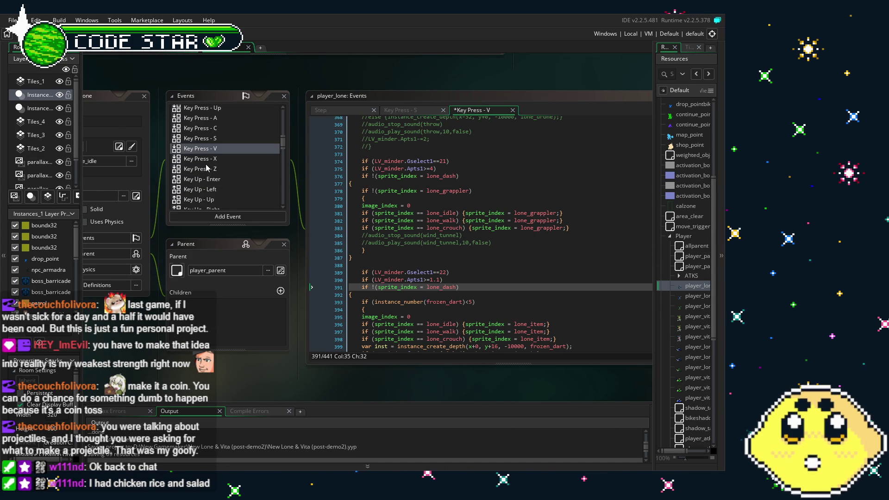
{"action": "scroll", "coordinate": [207, 168], "scroll_direction": "down", "scroll_amount": 2}
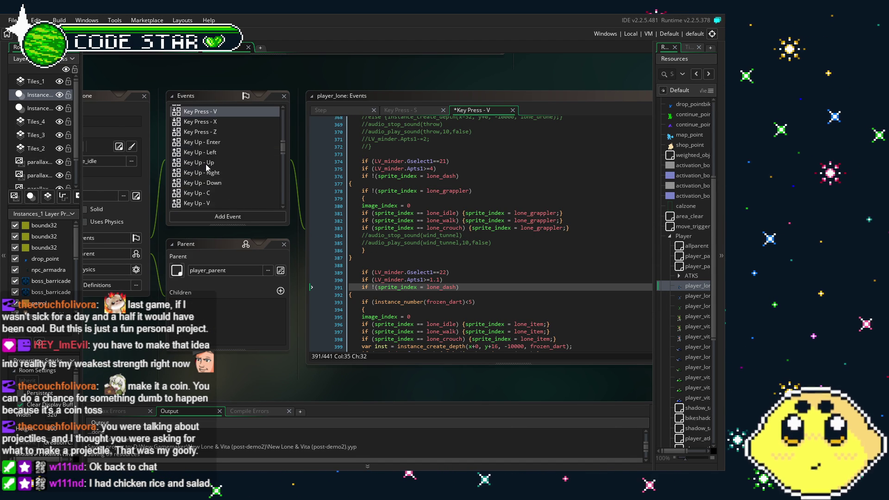
{"action": "scroll", "coordinate": [207, 168], "scroll_direction": "up", "scroll_amount": 2}
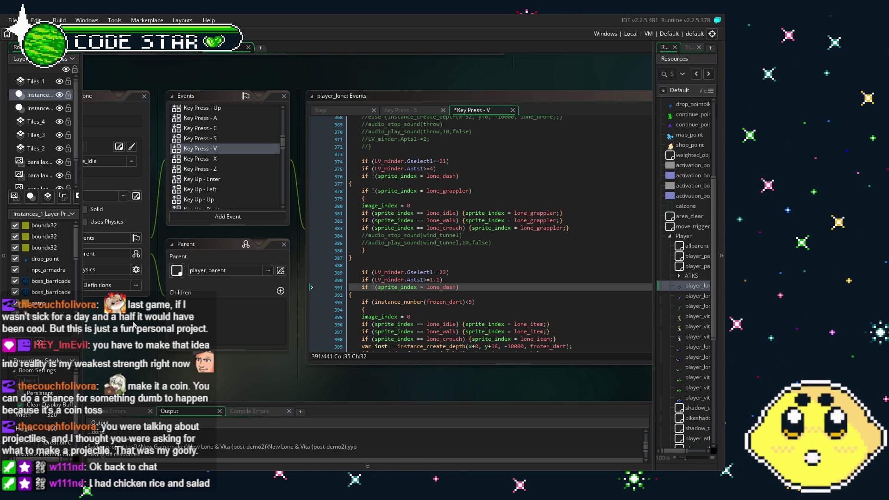
{"action": "left_click_drag", "start_coordinate": [230, 182], "coordinate": [245, 185]}
{"action": "scroll", "coordinate": [244, 185], "scroll_direction": "down", "scroll_amount": 2}
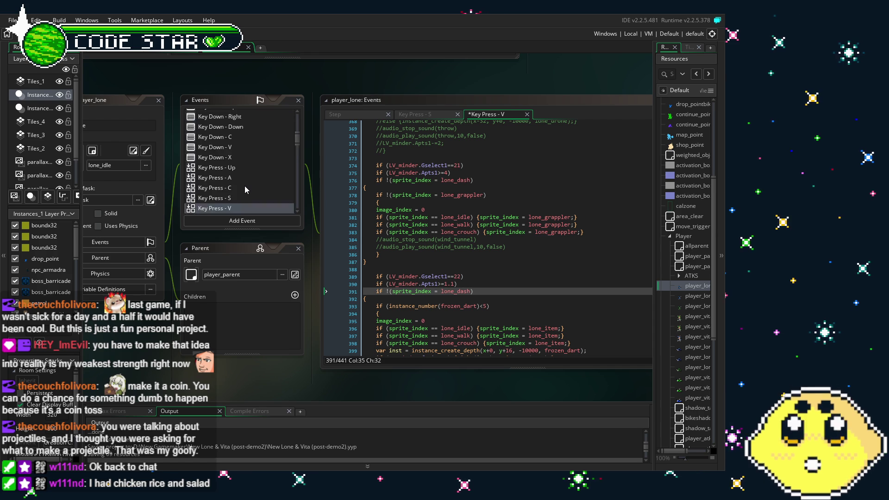
{"action": "scroll", "coordinate": [244, 185], "scroll_direction": "up", "scroll_amount": 2}
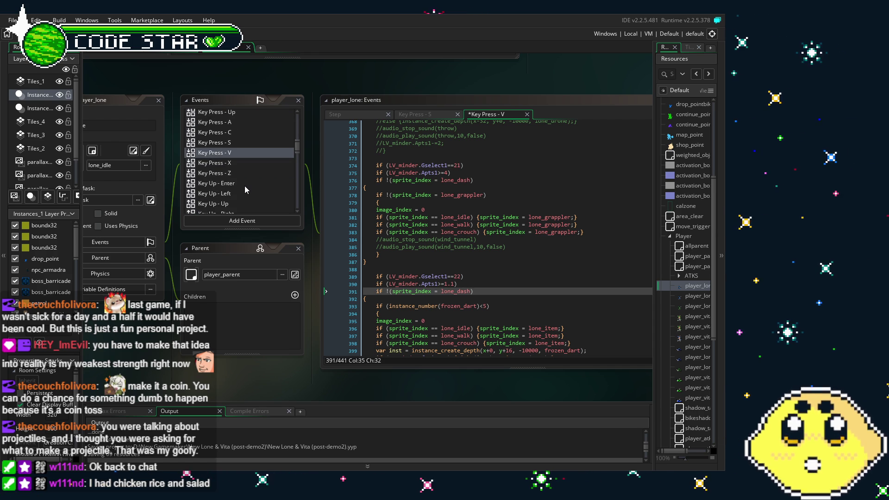
{"action": "scroll", "coordinate": [244, 185], "scroll_direction": "up", "scroll_amount": 3}
{"action": "scroll", "coordinate": [244, 185], "scroll_direction": "up", "scroll_amount": 3}
{"action": "scroll", "coordinate": [245, 185], "scroll_direction": "up", "scroll_amount": 2}
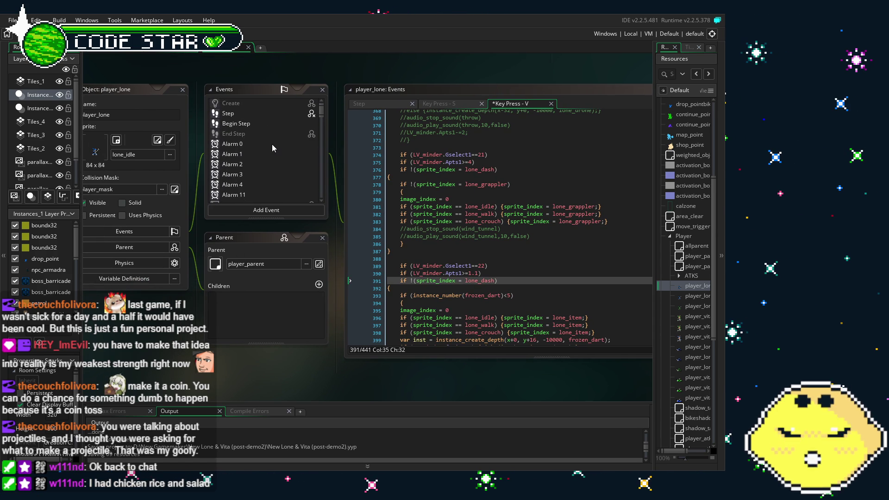
{"action": "scroll", "coordinate": [272, 147], "scroll_direction": "down", "scroll_amount": 2}
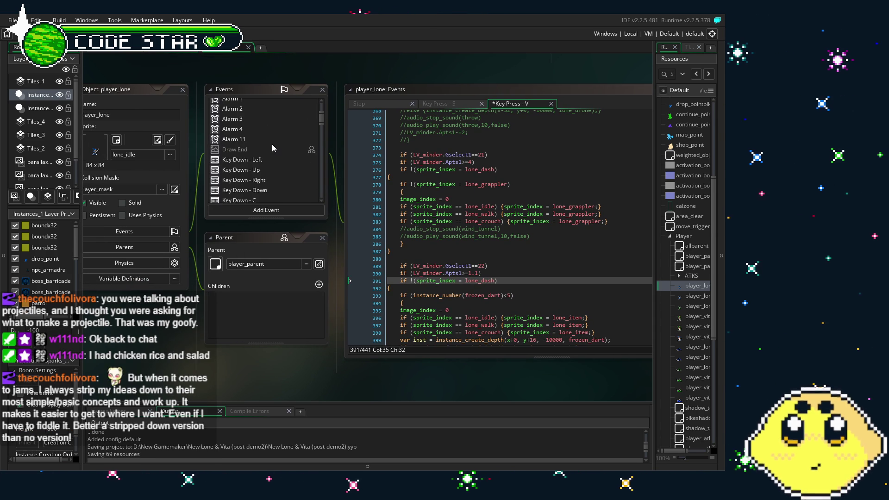
{"action": "scroll", "coordinate": [272, 149], "scroll_direction": "down", "scroll_amount": 2}
{"action": "scroll", "coordinate": [273, 145], "scroll_direction": "down", "scroll_amount": 1}
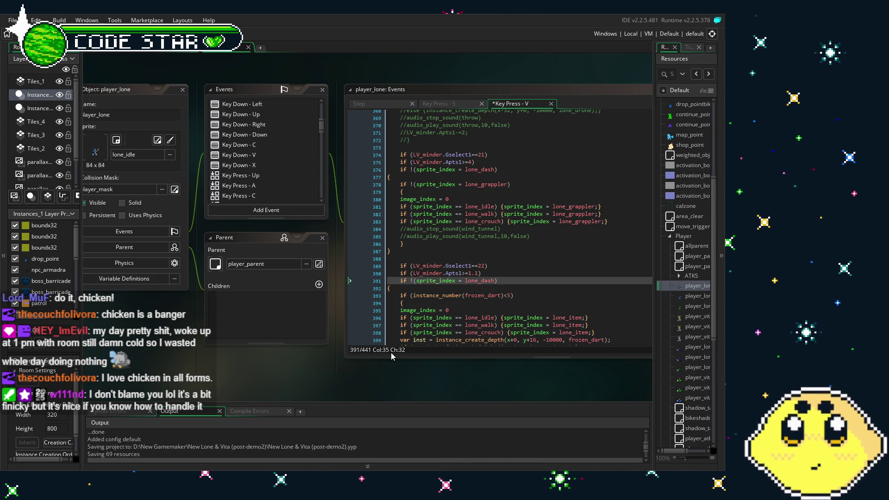
{"action": "left_click_drag", "start_coordinate": [342, 374], "coordinate": [324, 375]}
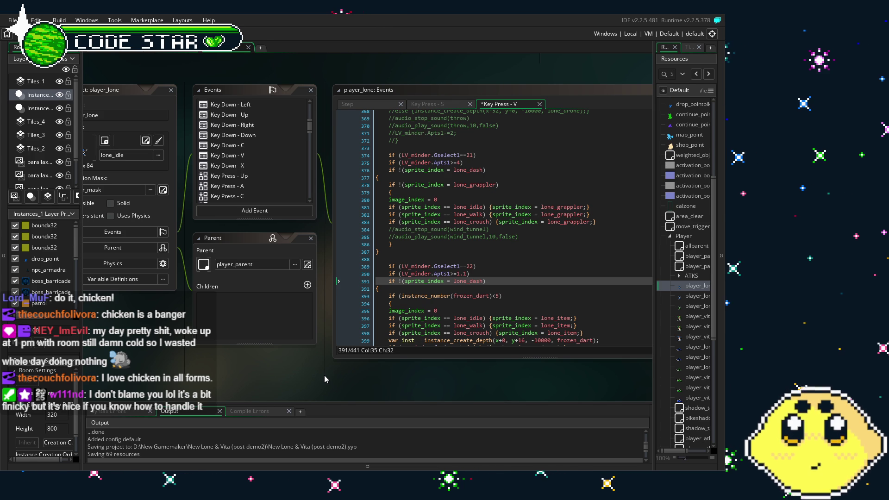
{"action": "left_click_drag", "start_coordinate": [366, 368], "coordinate": [312, 367]}
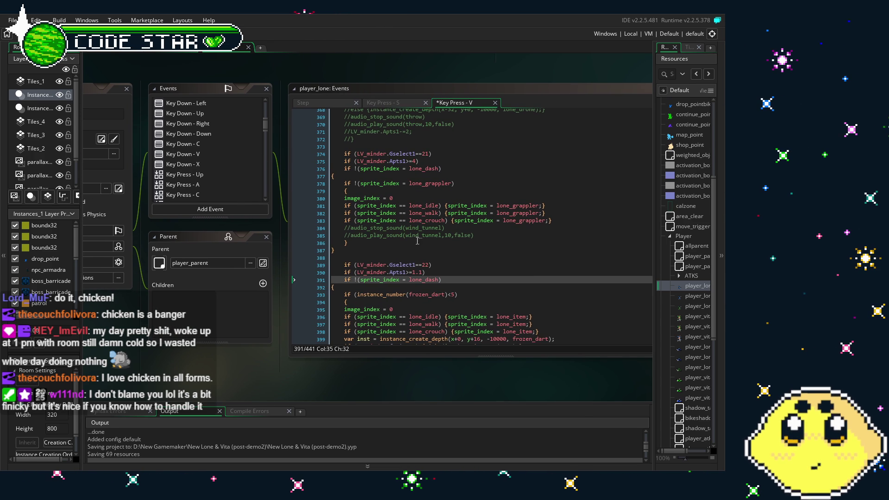
{"action": "scroll", "coordinate": [415, 246], "scroll_direction": "down", "scroll_amount": 1}
{"action": "scroll", "coordinate": [415, 246], "scroll_direction": "up", "scroll_amount": 2}
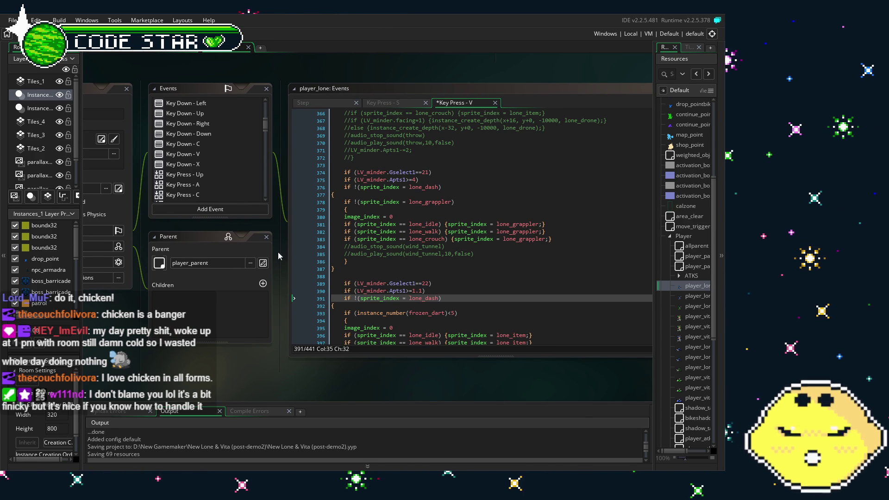
Open the Add Event list and close it without adding an event
{"action": "left_click", "coordinate": [193, 212]}
{"action": "mouse_move", "coordinate": [234, 351]}
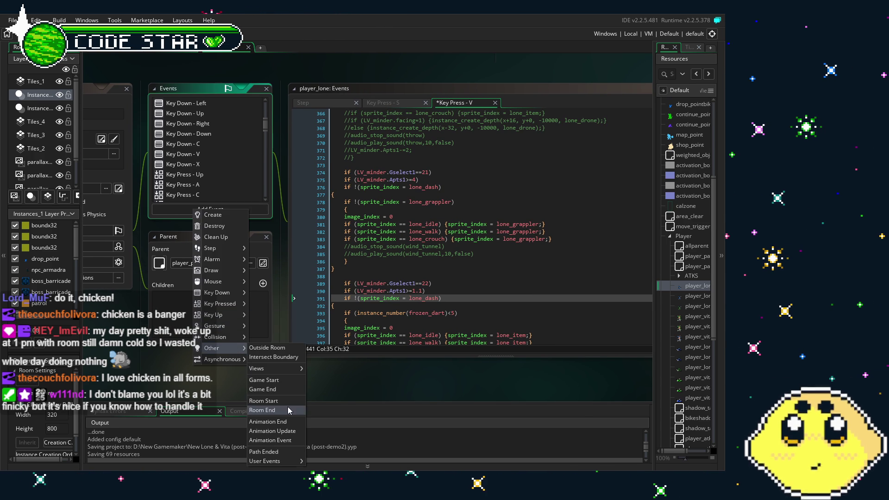
{"action": "key", "text": "Escape"}
Open the Animation End event and scroll through its lone_item and lone_drill checks
{"action": "scroll", "coordinate": [220, 194], "scroll_direction": "down", "scroll_amount": 5}
{"action": "scroll", "coordinate": [221, 198], "scroll_direction": "down", "scroll_amount": 5}
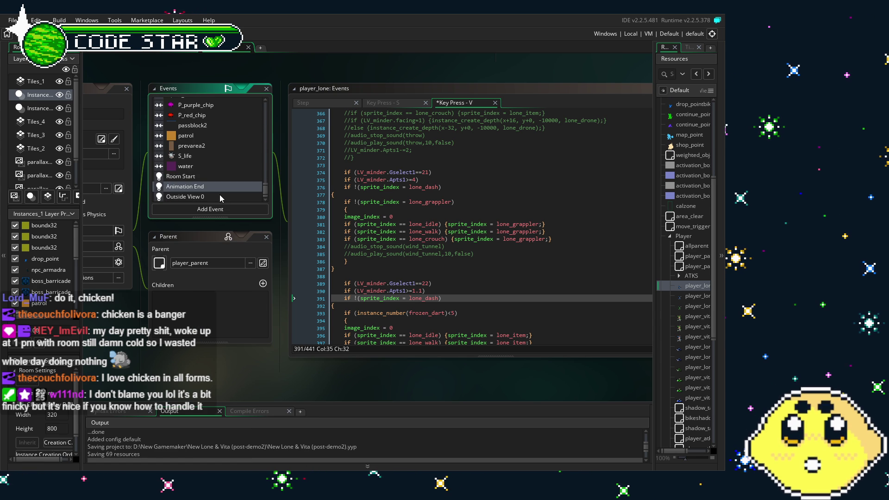
{"action": "double_click", "coordinate": [208, 186]}
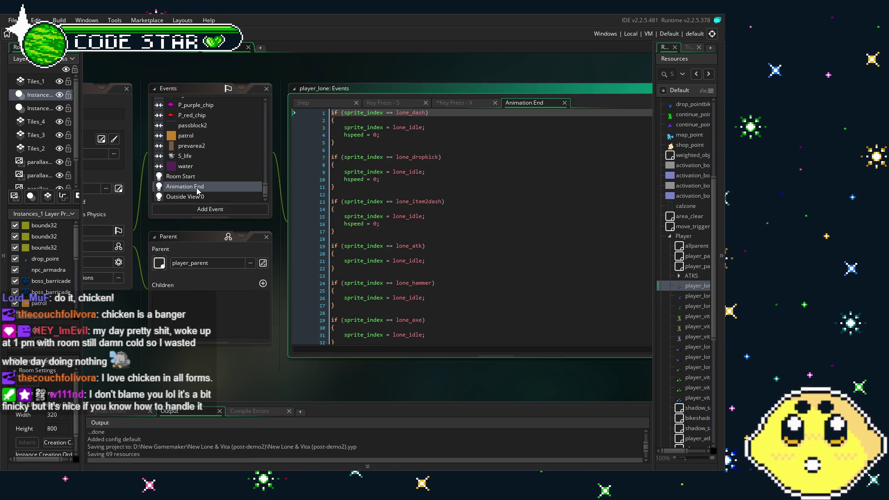
{"action": "scroll", "coordinate": [436, 275], "scroll_direction": "down", "scroll_amount": 6}
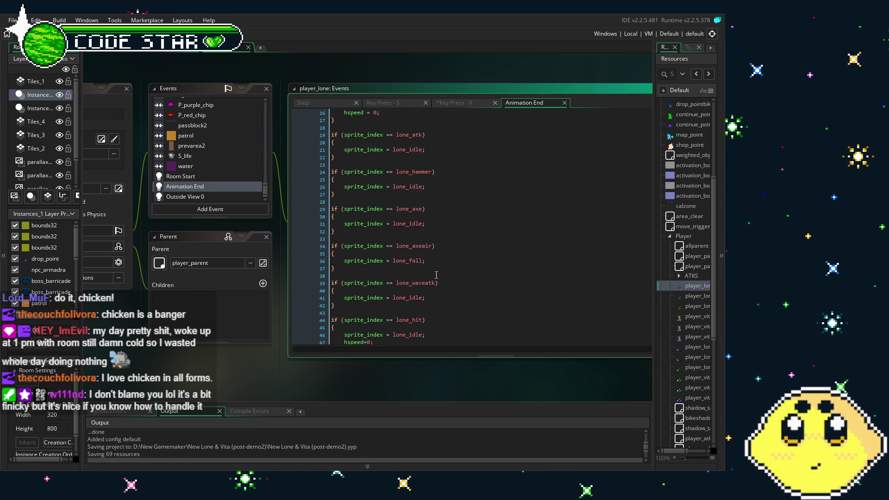
{"action": "scroll", "coordinate": [436, 275], "scroll_direction": "down", "scroll_amount": 7}
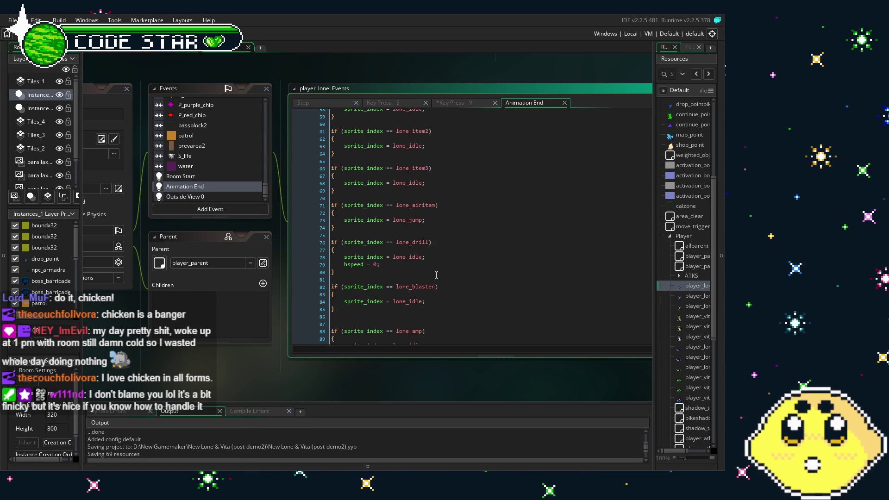
{"action": "scroll", "coordinate": [436, 275], "scroll_direction": "down", "scroll_amount": 8}
{"action": "scroll", "coordinate": [437, 275], "scroll_direction": "down", "scroll_amount": 3}
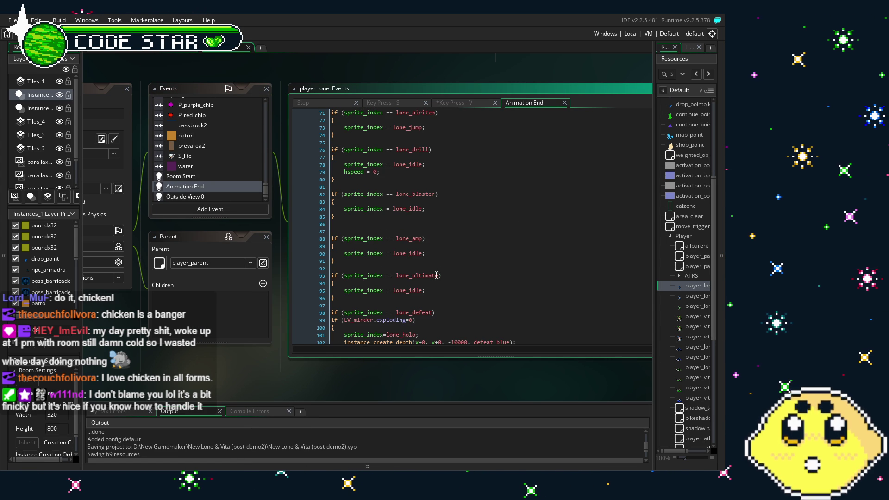
{"action": "scroll", "coordinate": [436, 275], "scroll_direction": "up", "scroll_amount": 8}
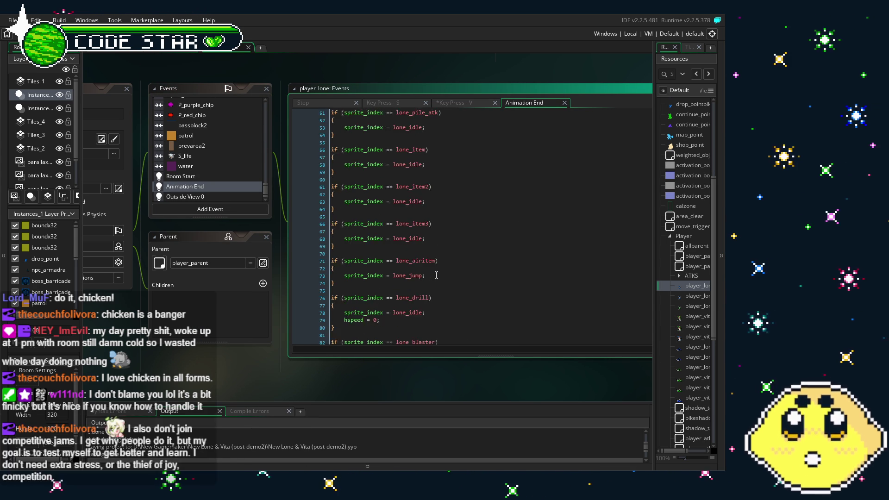
{"action": "scroll", "coordinate": [436, 275], "scroll_direction": "up", "scroll_amount": 3}
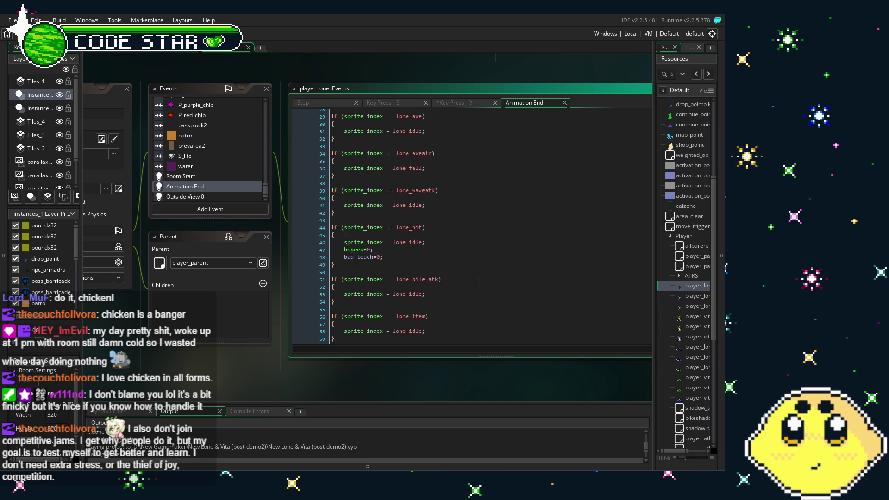
{"action": "scroll", "coordinate": [479, 280], "scroll_direction": "down", "scroll_amount": 1}
{"action": "scroll", "coordinate": [479, 280], "scroll_direction": "down", "scroll_amount": 2}
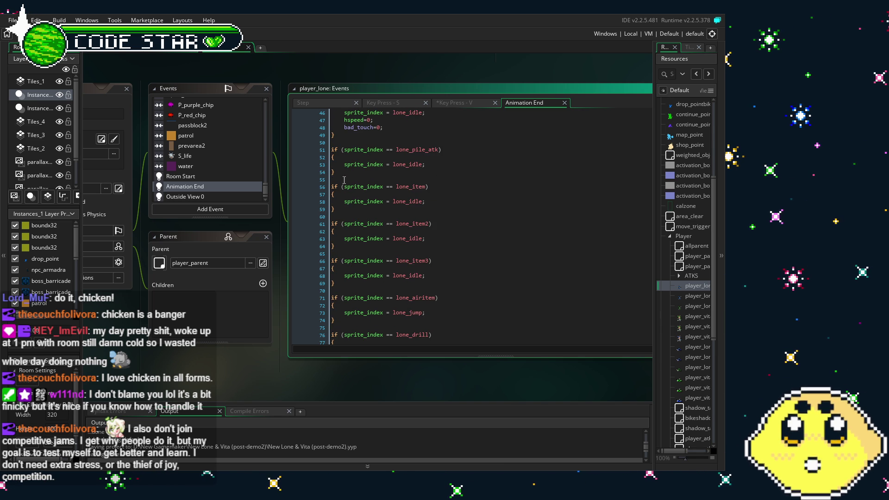
Duplicate the lone_pile_atk block below itself and change its condition to lone_grappler
{"action": "left_click_drag", "start_coordinate": [347, 170], "coordinate": [331, 149]}
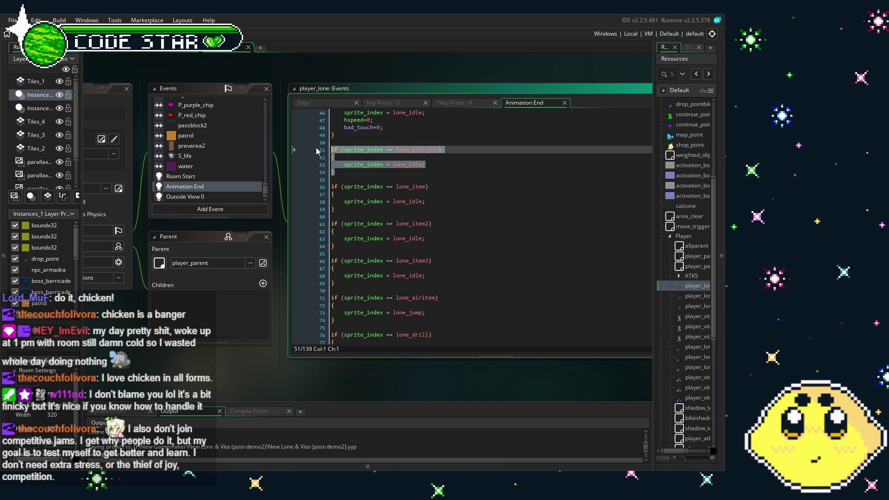
{"action": "key", "text": "ctrl+c"}
{"action": "left_click", "coordinate": [345, 174]}
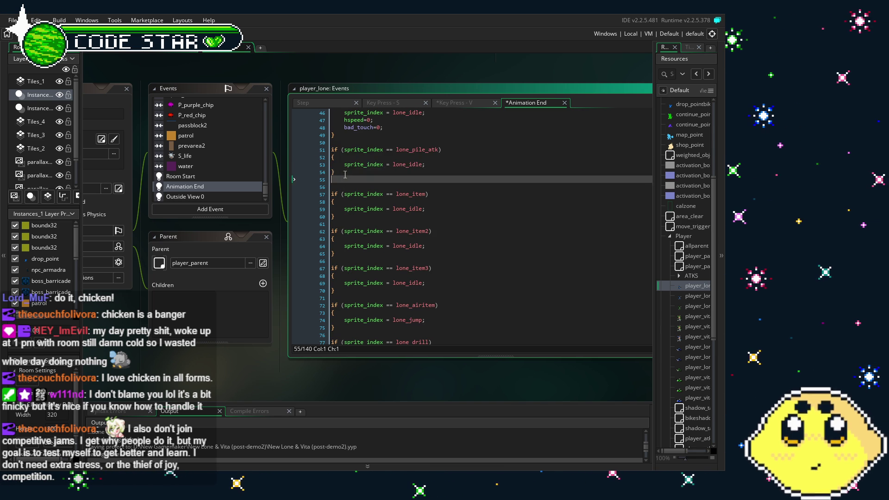
{"action": "key", "text": "Return"}
{"action": "key", "text": "Return"}
{"action": "key", "text": "ctrl+v"}
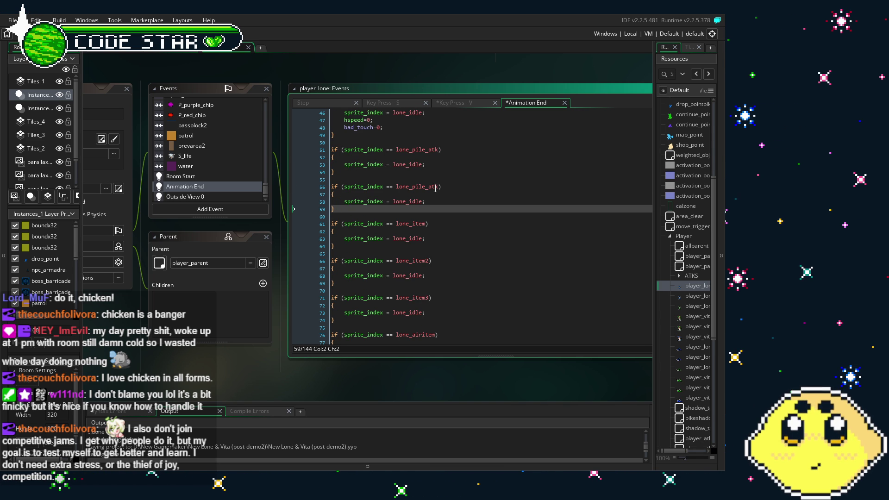
{"action": "left_click_drag", "start_coordinate": [437, 187], "coordinate": [414, 187]}
{"action": "type", "text": "ar"}
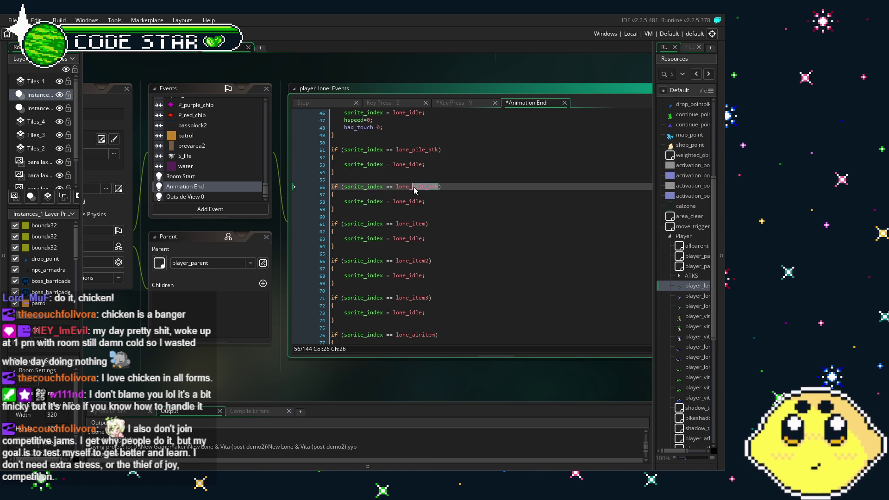
{"action": "type", "text": "appler"}
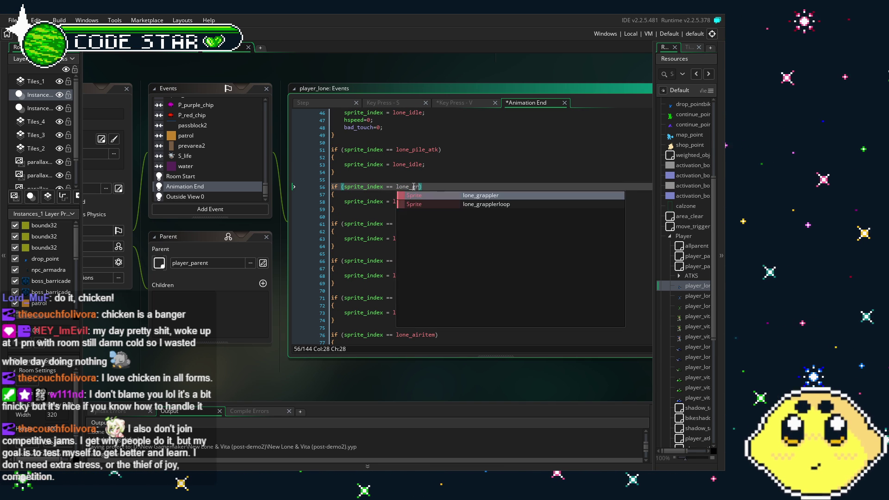
{"action": "key", "text": "Return"}
Set the copied block's sprite_index to lone_grapplerloop and save the project
{"action": "left_click", "coordinate": [414, 206]}
{"action": "left_click", "coordinate": [437, 202]}
{"action": "key", "text": "Left"}
{"action": "key", "text": "BackSpace"}
{"action": "key", "text": "BackSpace"}
{"action": "key", "text": "BackSpace"}
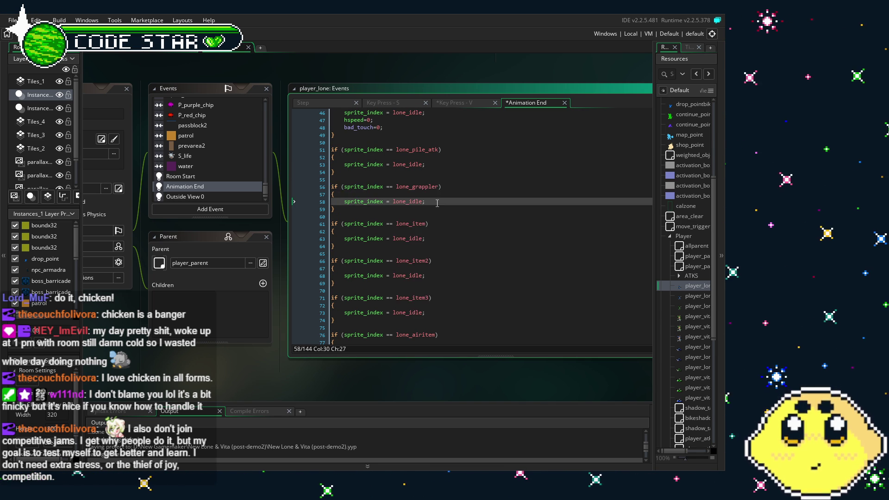
{"action": "type", "text": "gra"}
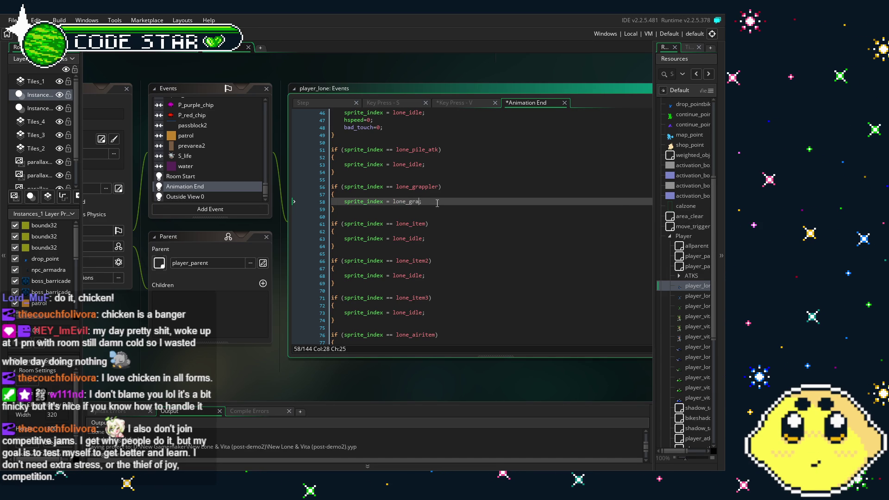
{"action": "key", "text": "Down"}
{"action": "key", "text": "Return"}
{"action": "left_click", "coordinate": [473, 230]}
{"action": "key", "text": "ctrl+s"}
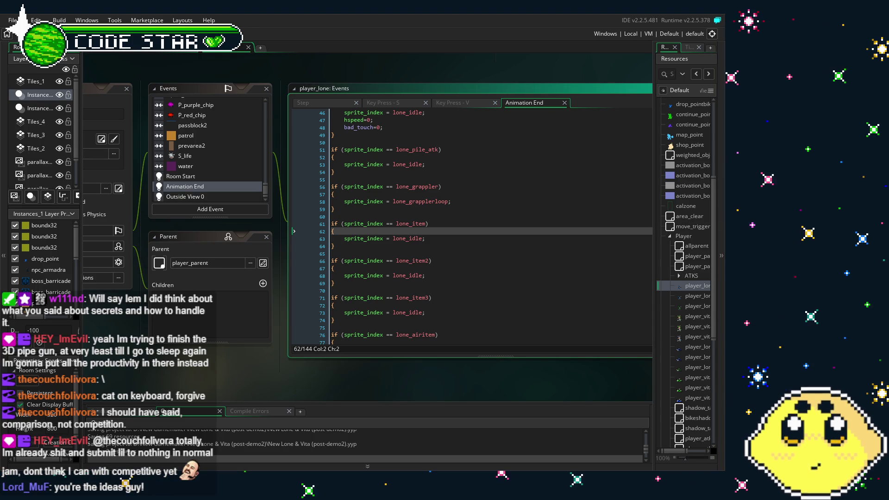
{"action": "left_click", "coordinate": [414, 328]}
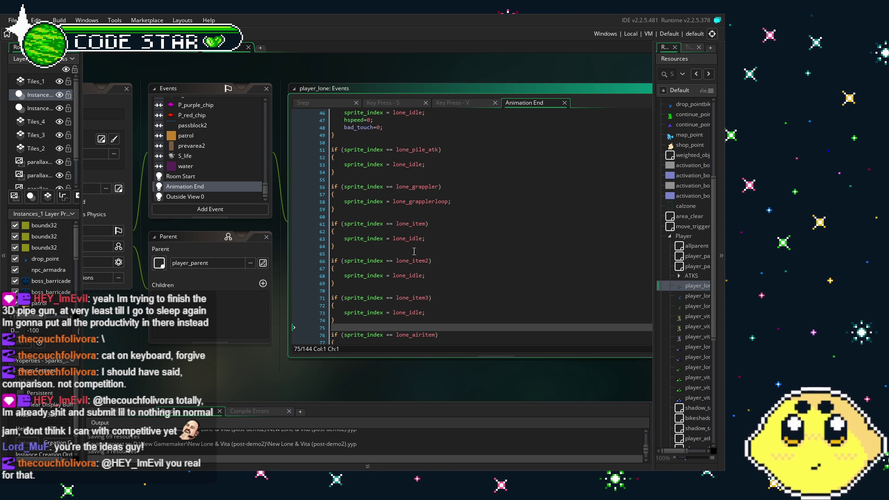
Scroll to the lone_grappler block setting lone_grapplerloop and place the caret after it
{"action": "scroll", "coordinate": [414, 251], "scroll_direction": "down", "scroll_amount": 1}
{"action": "scroll", "coordinate": [414, 251], "scroll_direction": "down", "scroll_amount": 2}
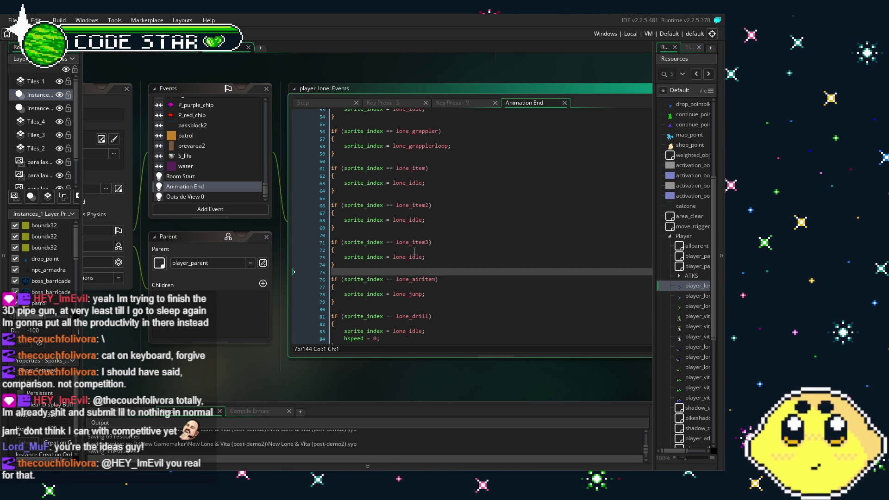
{"action": "scroll", "coordinate": [414, 251], "scroll_direction": "up", "scroll_amount": 3}
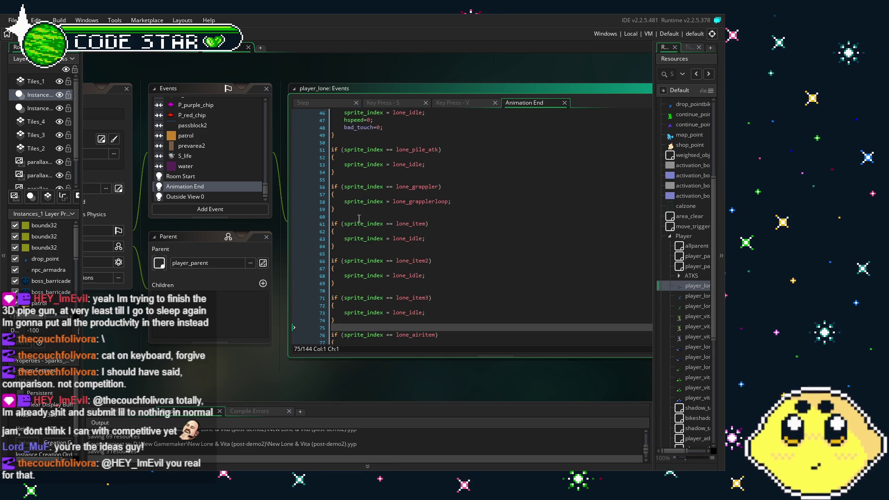
{"action": "left_click", "coordinate": [357, 201]}
{"action": "left_click", "coordinate": [357, 208]}
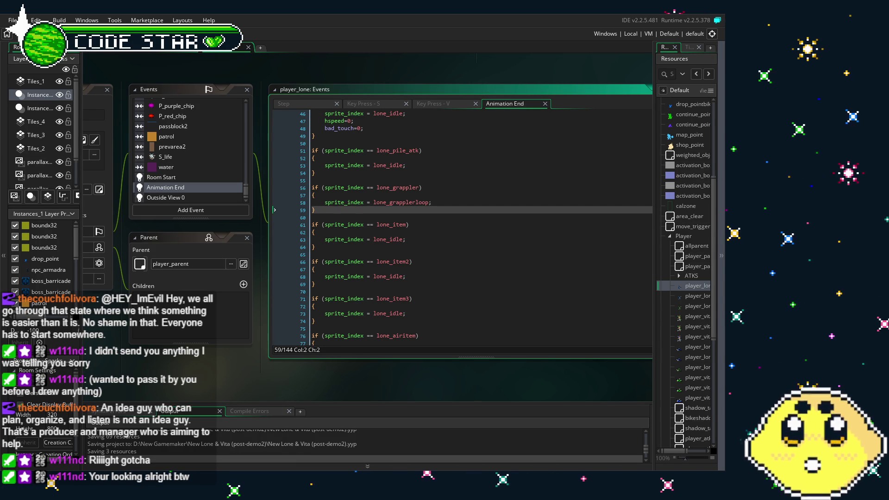
Scroll to the lone_grappler block in Animation End and save the project
{"action": "scroll", "coordinate": [339, 241], "scroll_direction": "up", "scroll_amount": 1}
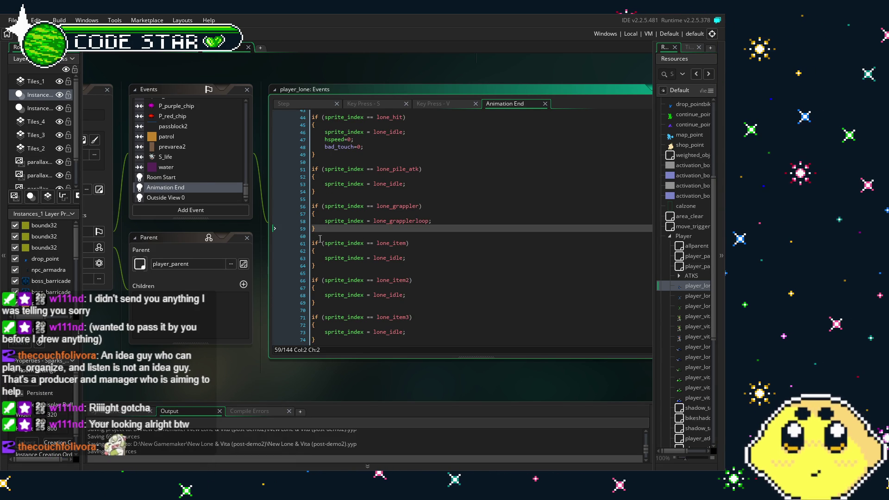
{"action": "scroll", "coordinate": [204, 181], "scroll_direction": "up", "scroll_amount": 10}
{"action": "scroll", "coordinate": [211, 184], "scroll_direction": "up", "scroll_amount": 10}
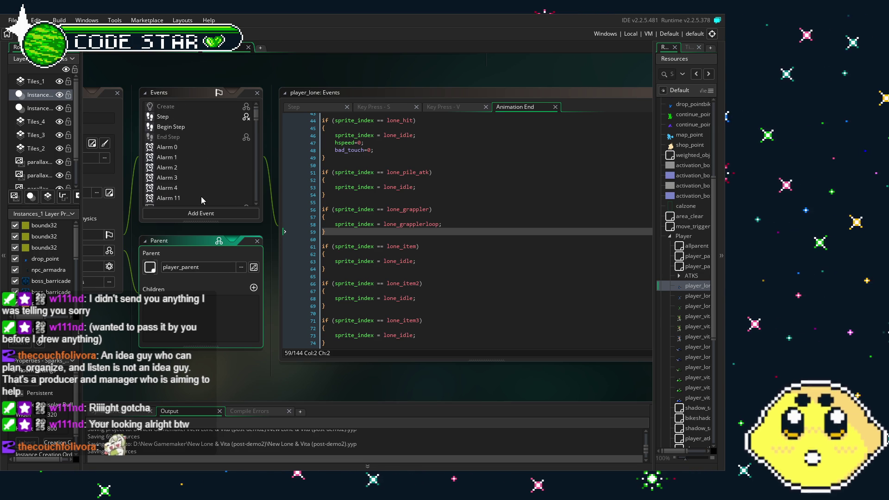
{"action": "scroll", "coordinate": [201, 196], "scroll_direction": "down", "scroll_amount": 3}
{"action": "left_click", "coordinate": [302, 210], "text": "shift"}
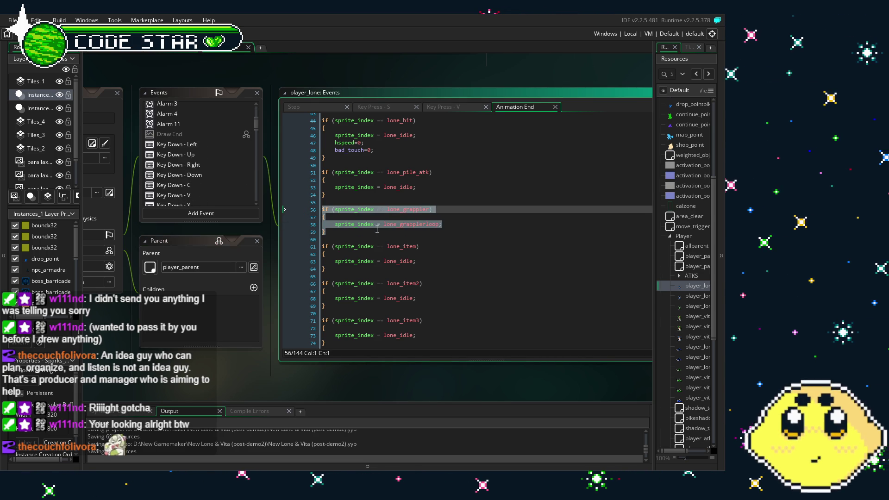
{"action": "left_click", "coordinate": [347, 230]}
{"action": "key", "text": "ctrl+s"}
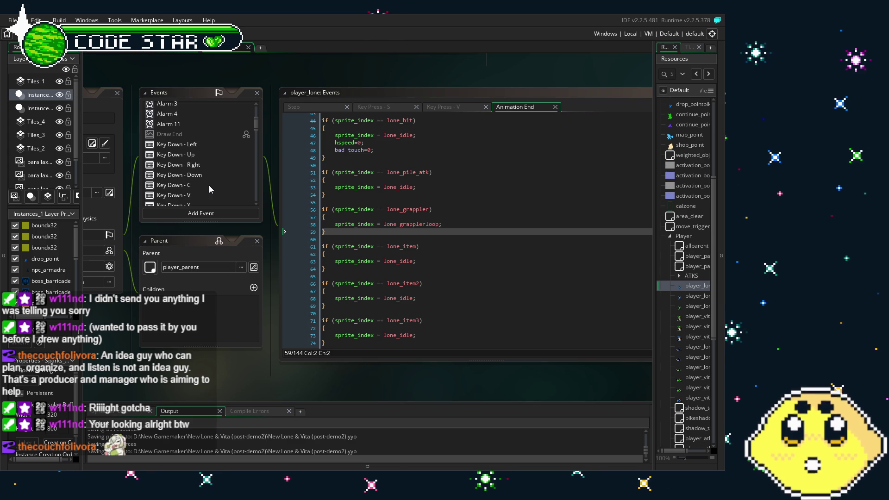
Insert a blank line above the lone_grapplerloop assignment in the grappler block
{"action": "scroll", "coordinate": [209, 186], "scroll_direction": "up", "scroll_amount": 1}
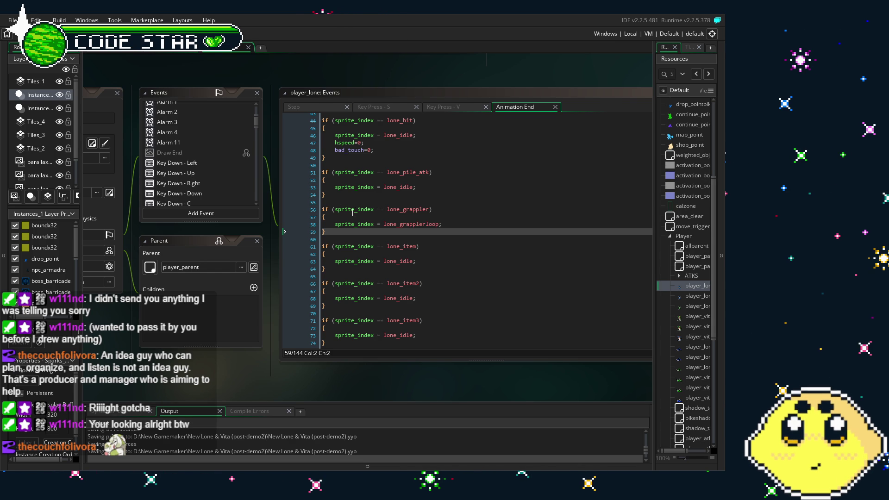
{"action": "key", "text": "Up"}
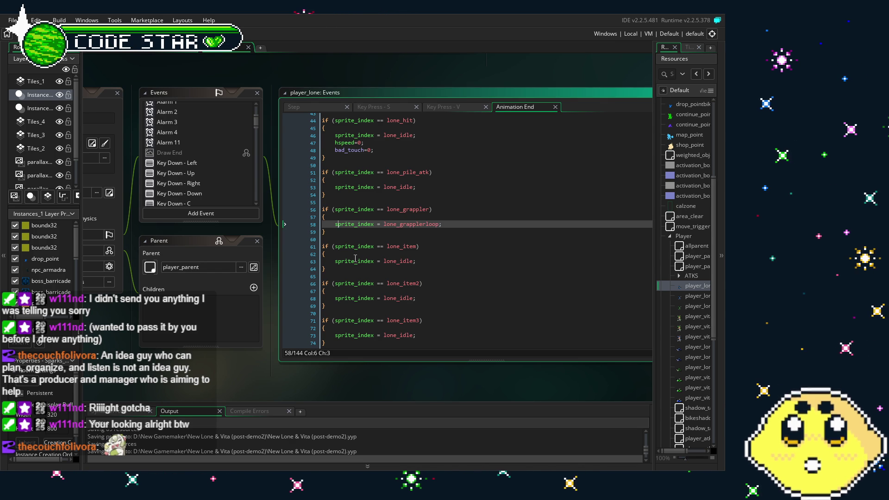
{"action": "key", "text": "Return"}
{"action": "scroll", "coordinate": [220, 186], "scroll_direction": "up", "scroll_amount": 3}
{"action": "scroll", "coordinate": [219, 186], "scroll_direction": "down", "scroll_amount": 5}
{"action": "scroll", "coordinate": [192, 151], "scroll_direction": "up", "scroll_amount": 1}
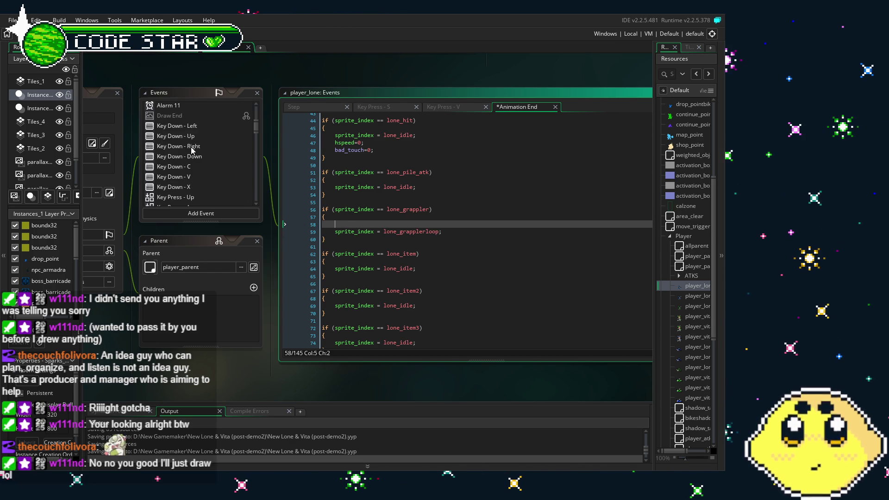
{"action": "scroll", "coordinate": [192, 147], "scroll_direction": "down", "scroll_amount": 2}
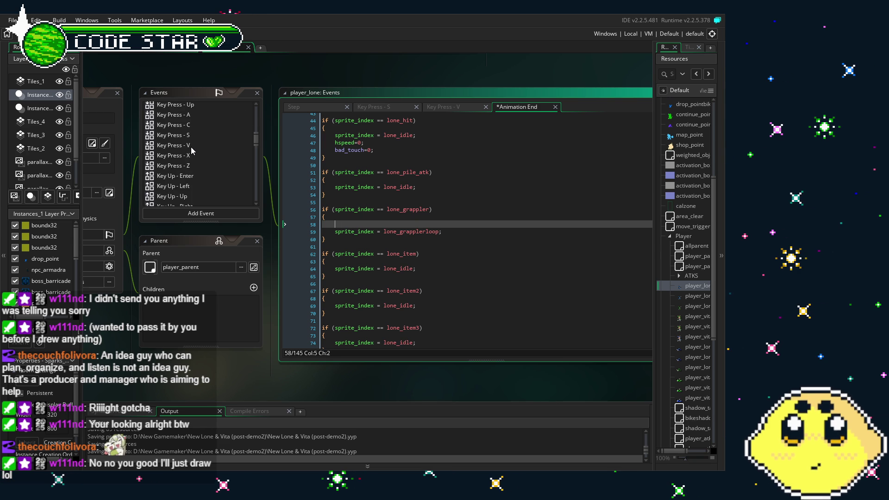
Show Key Press - V and scroll up to the Gselect1==10 shuriken-throw block near line 187
{"action": "left_click", "coordinate": [193, 146]}
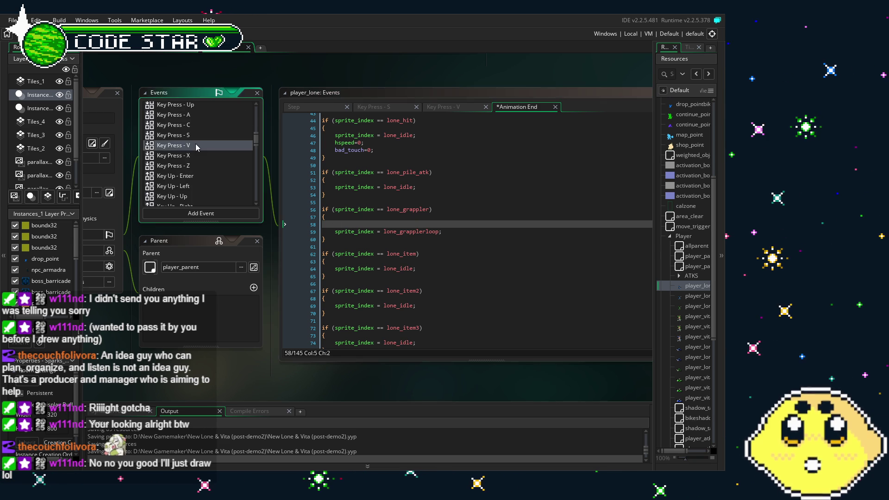
{"action": "scroll", "coordinate": [374, 231], "scroll_direction": "down", "scroll_amount": 4}
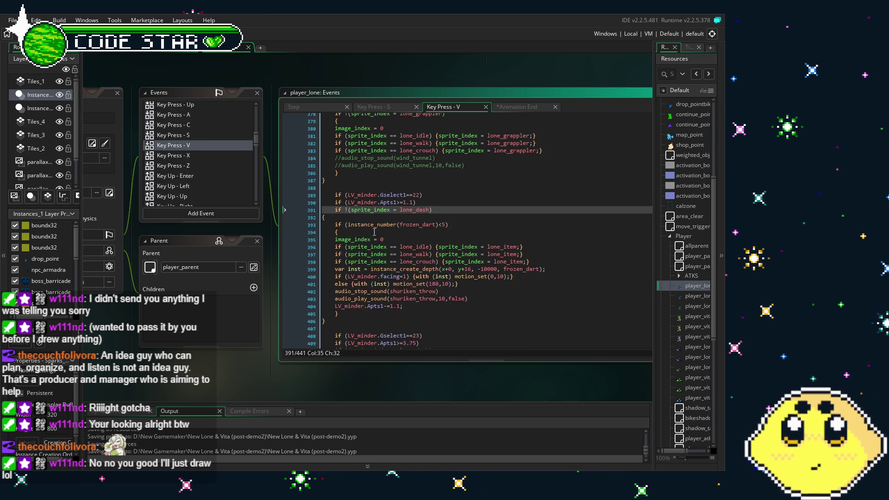
{"action": "scroll", "coordinate": [374, 232], "scroll_direction": "up", "scroll_amount": 1}
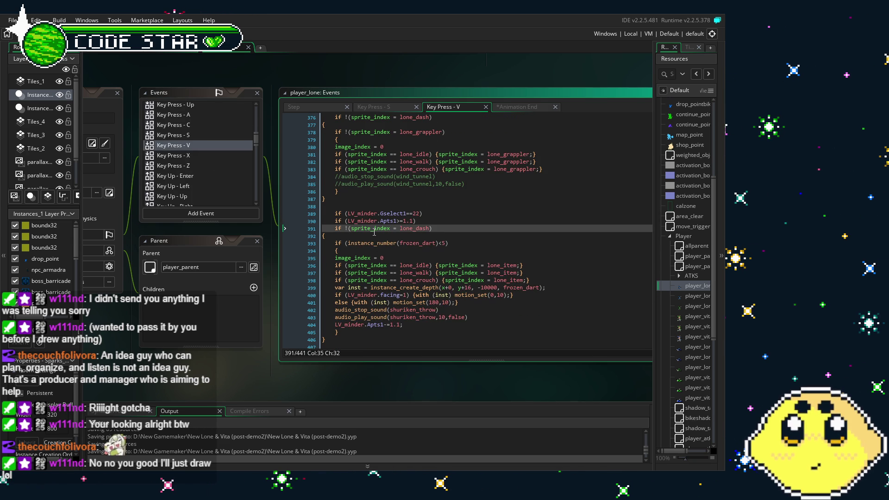
{"action": "scroll", "coordinate": [375, 233], "scroll_direction": "up", "scroll_amount": 3}
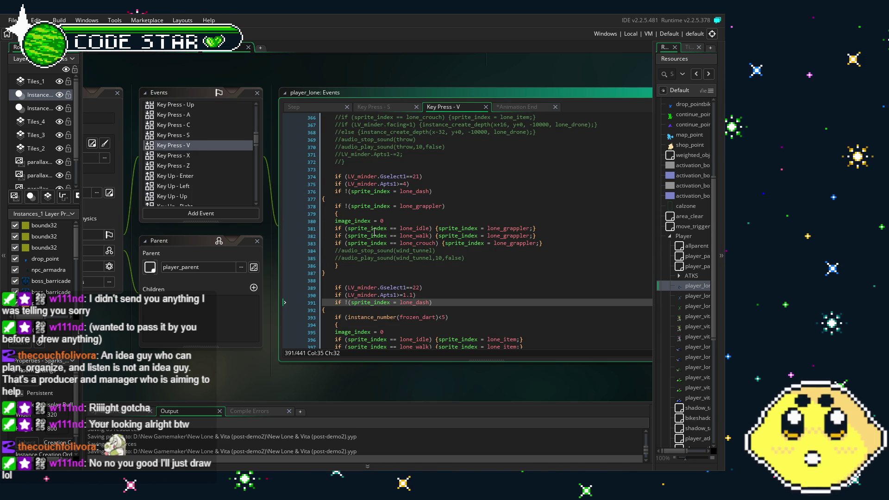
{"action": "scroll", "coordinate": [374, 232], "scroll_direction": "up", "scroll_amount": 13}
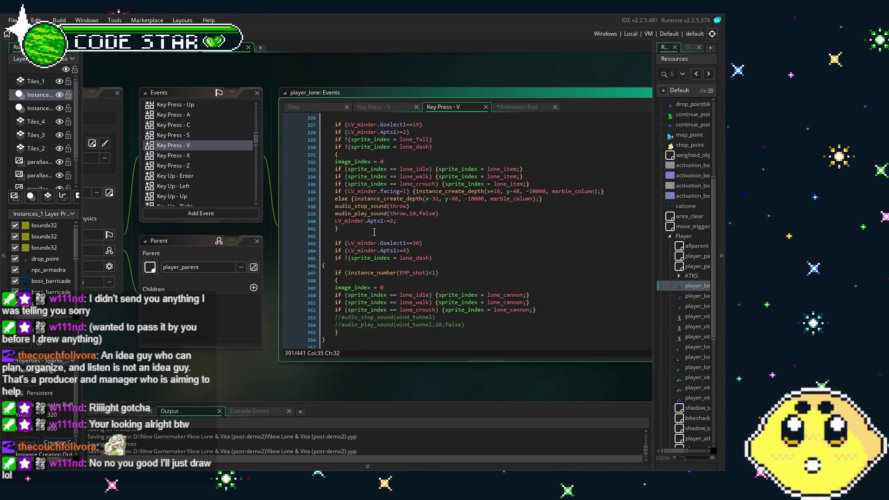
{"action": "scroll", "coordinate": [374, 233], "scroll_direction": "up", "scroll_amount": 6}
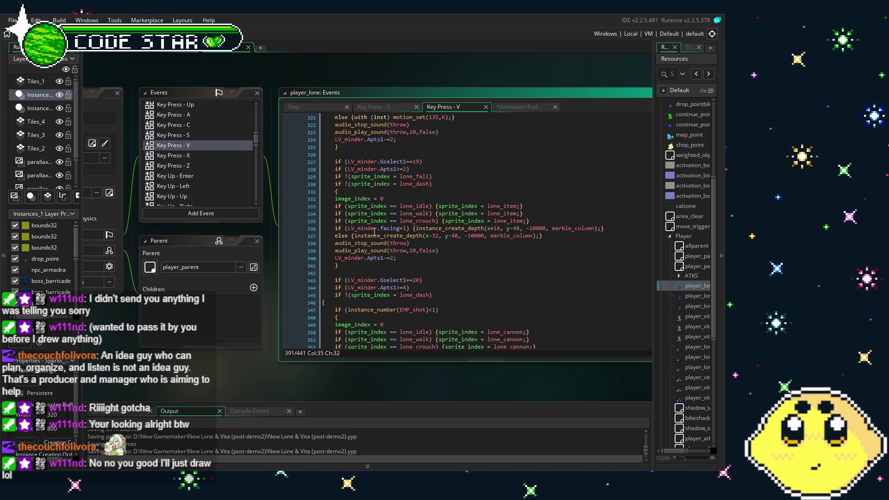
{"action": "scroll", "coordinate": [374, 233], "scroll_direction": "up", "scroll_amount": 10}
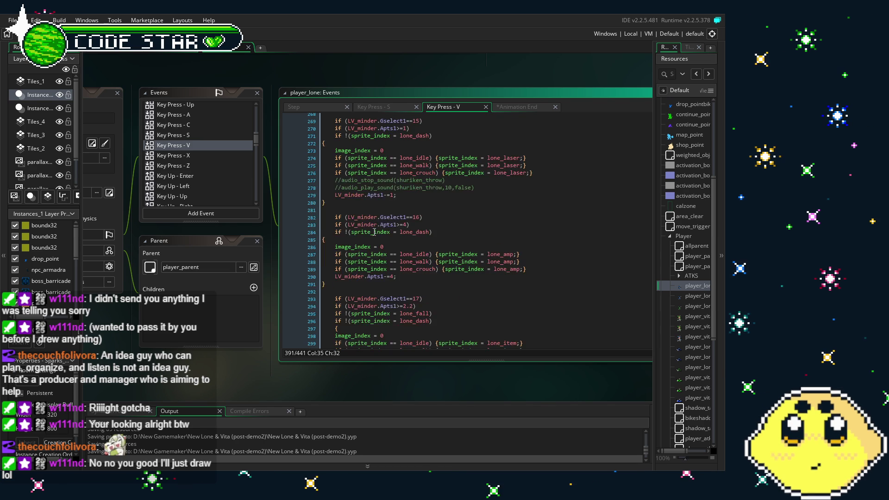
{"action": "scroll", "coordinate": [374, 233], "scroll_direction": "up", "scroll_amount": 11}
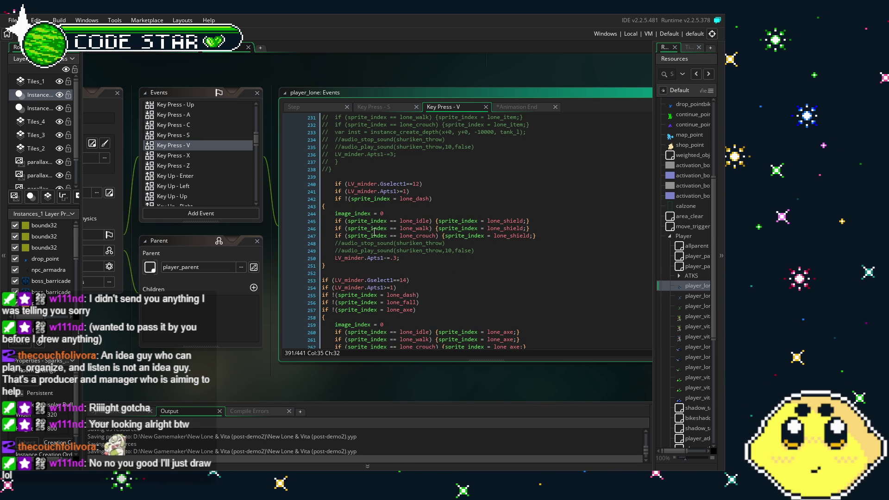
{"action": "scroll", "coordinate": [374, 232], "scroll_direction": "up", "scroll_amount": 16}
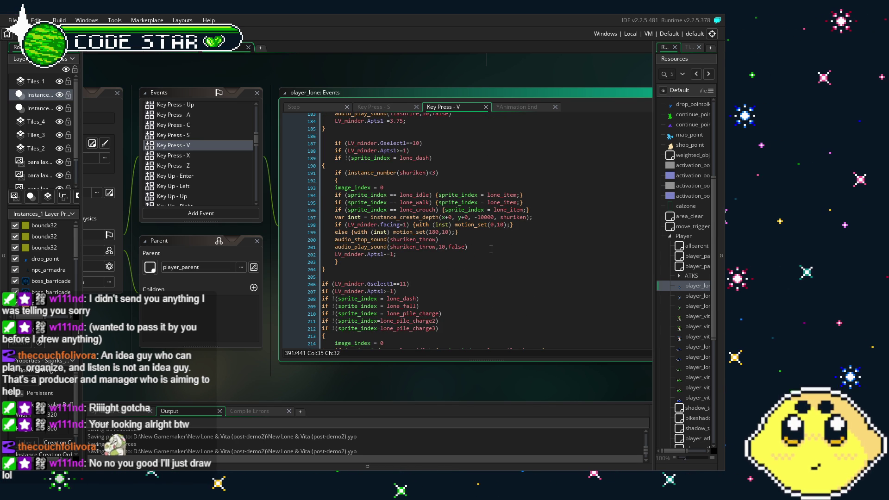
Select the shuriken spawn, motion and throw-sound lines 197–201 in Key Press - V
{"action": "left_click_drag", "start_coordinate": [490, 249], "coordinate": [324, 217]}
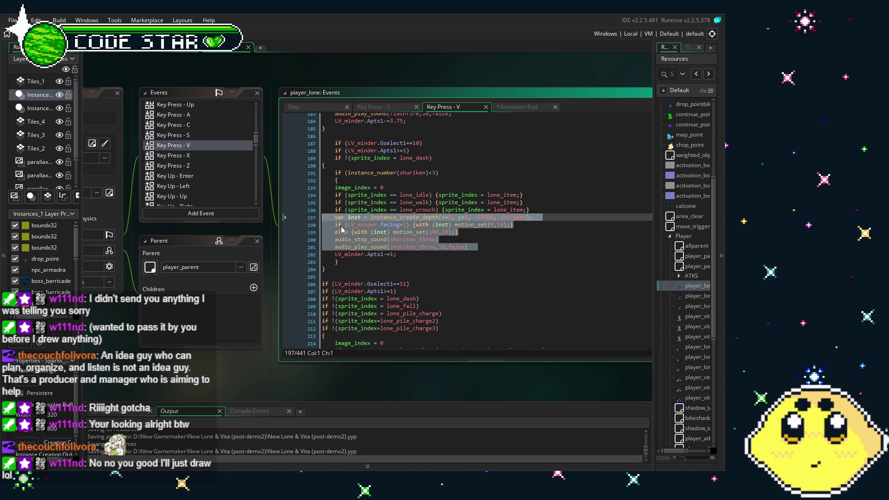
{"action": "left_click", "coordinate": [339, 221], "text": "shift"}
{"action": "key", "text": "shift+Left"}
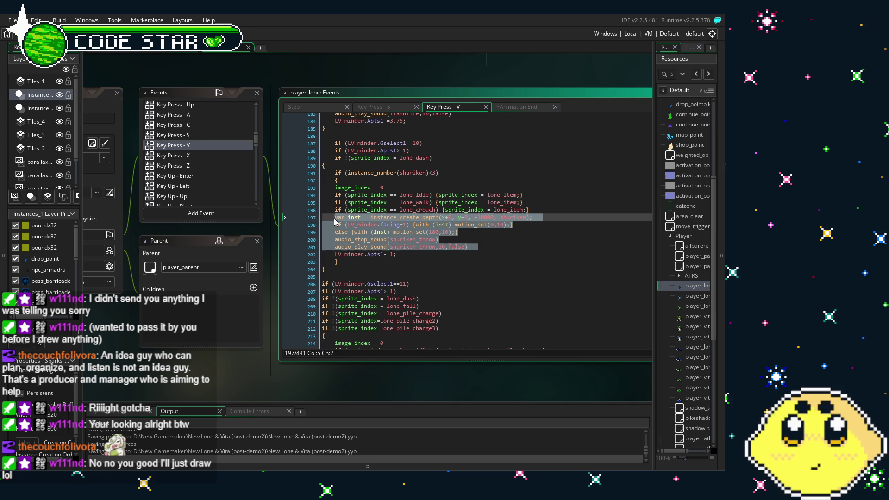
{"action": "left_click", "coordinate": [417, 254]}
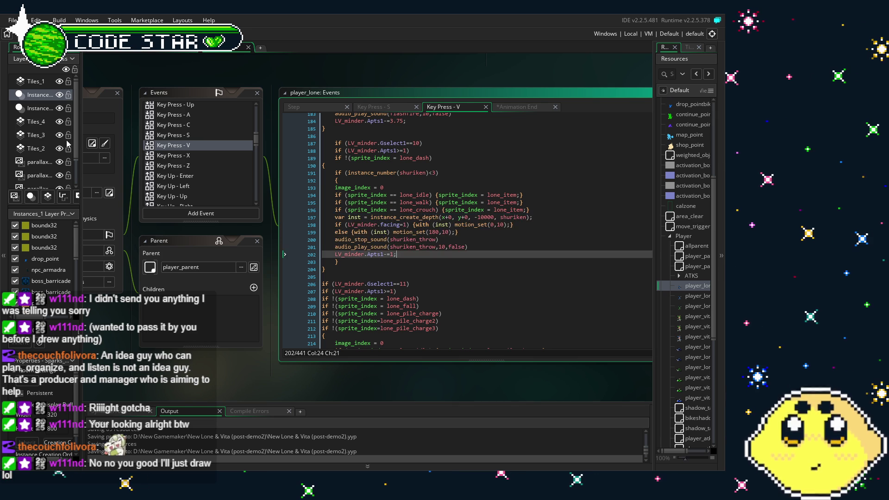
{"action": "scroll", "coordinate": [185, 153], "scroll_direction": "down", "scroll_amount": 5}
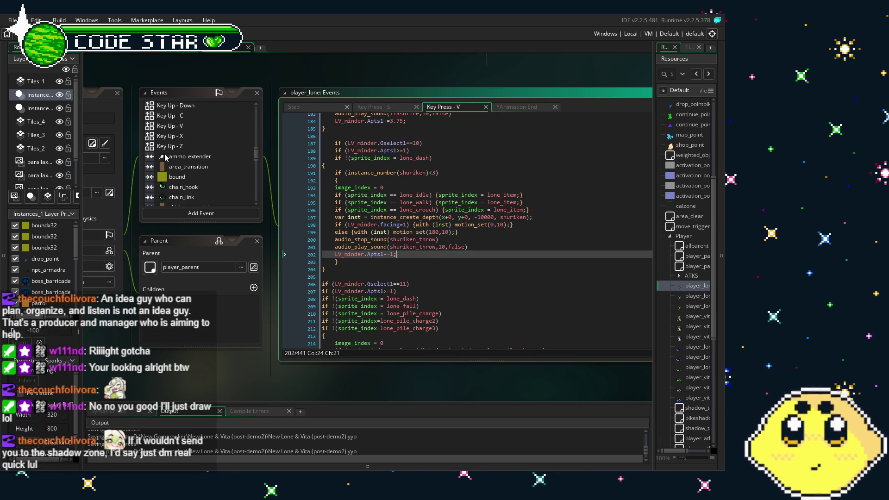
{"action": "scroll", "coordinate": [187, 186], "scroll_direction": "down", "scroll_amount": 10}
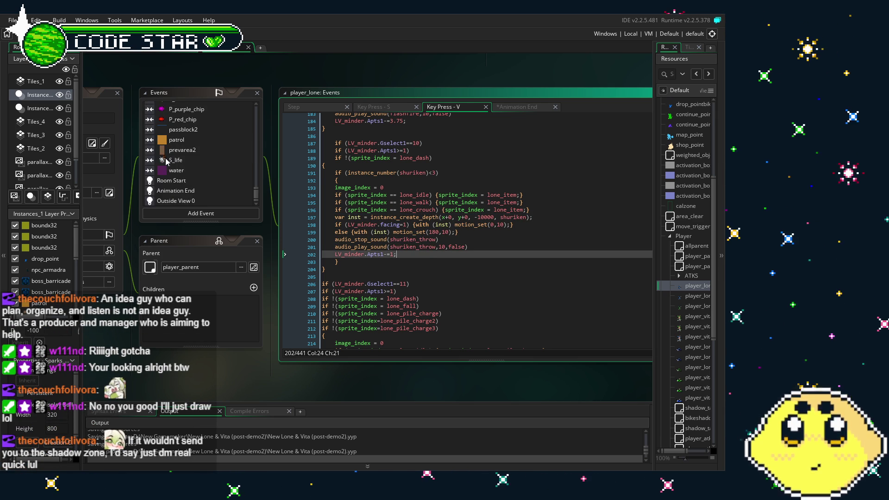
{"action": "scroll", "coordinate": [187, 186], "scroll_direction": "down", "scroll_amount": 2}
Paste the shuriken lines into Animation End's lone_grappler block before lone_grapplerloop
{"action": "left_click", "coordinate": [187, 187]}
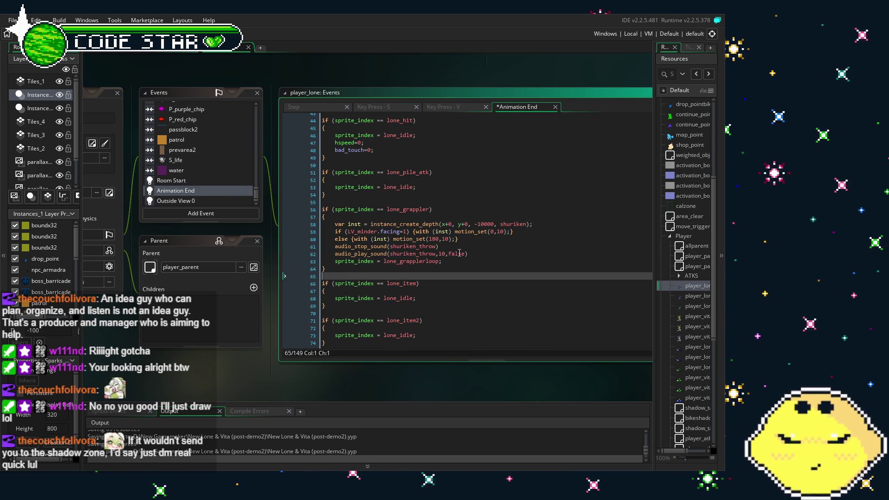
{"action": "key", "text": "BackSpace"}
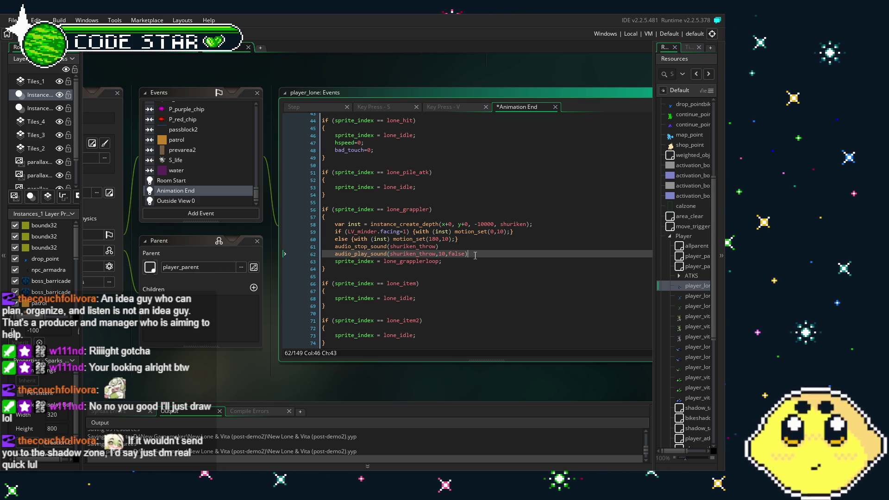
{"action": "scroll", "coordinate": [456, 250], "scroll_direction": "down", "scroll_amount": 1}
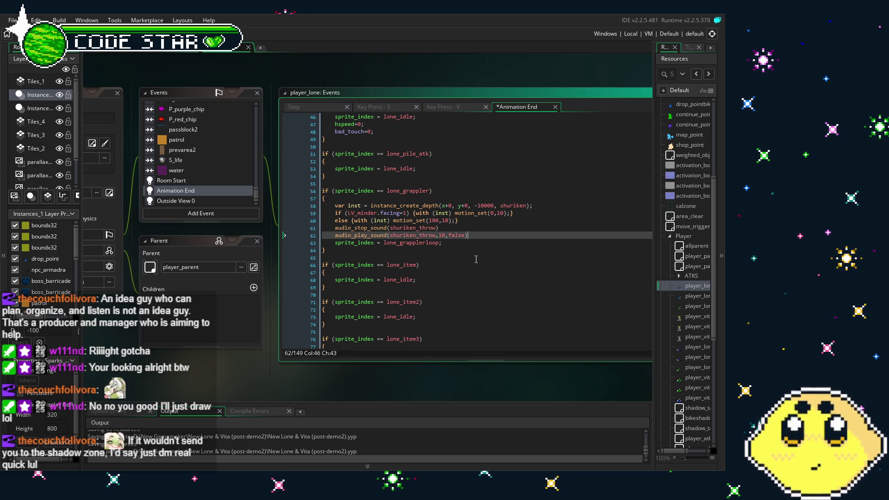
{"action": "double_click", "coordinate": [512, 206]}
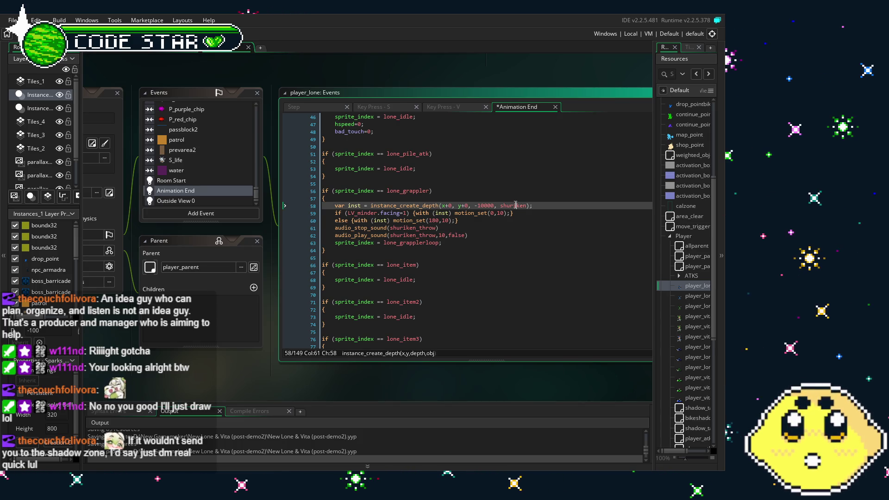
{"action": "left_click", "coordinate": [597, 250]}
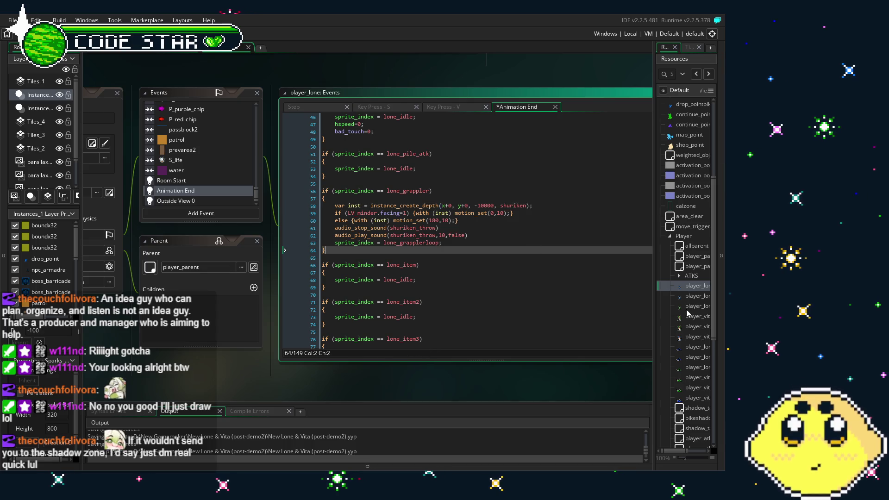
{"action": "scroll", "coordinate": [687, 313], "scroll_direction": "down", "scroll_amount": 5}
{"action": "scroll", "coordinate": [687, 313], "scroll_direction": "down", "scroll_amount": 1}
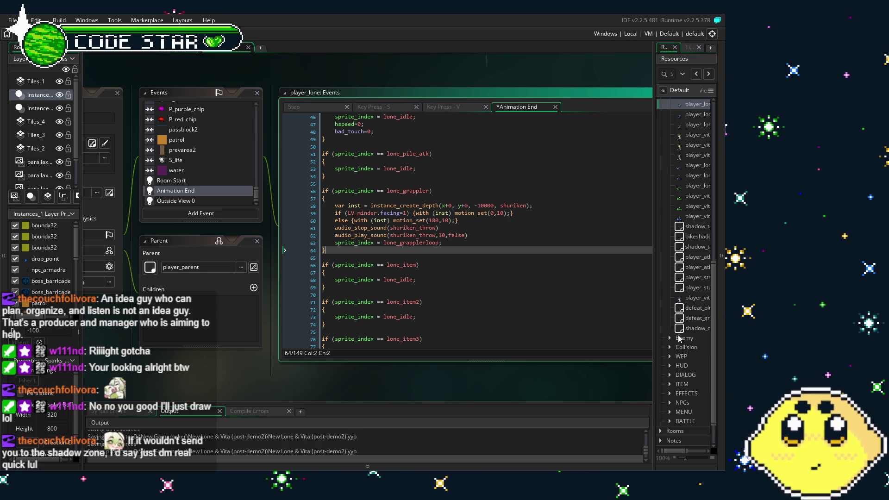
{"action": "left_click", "coordinate": [671, 340]}
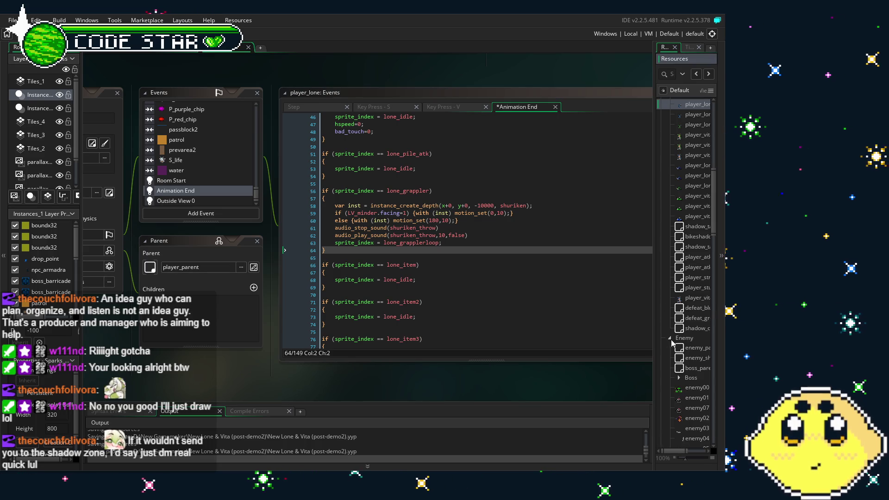
{"action": "left_click", "coordinate": [670, 338]}
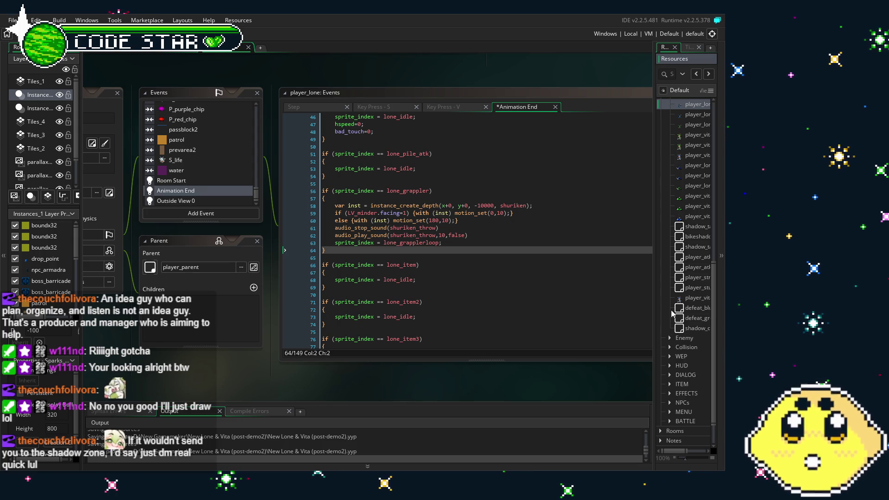
{"action": "scroll", "coordinate": [669, 329], "scroll_direction": "up", "scroll_amount": 5}
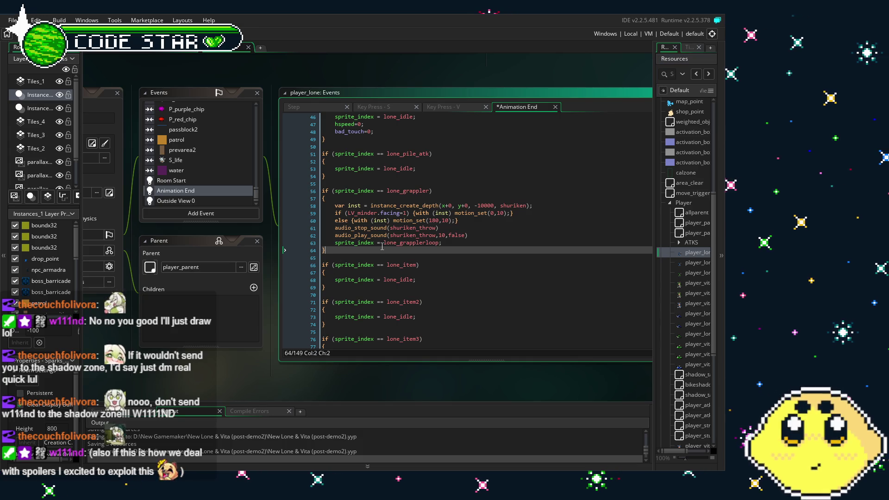
Expand the ATKS folder under Player and scroll through its attack objects
{"action": "left_click", "coordinate": [678, 243]}
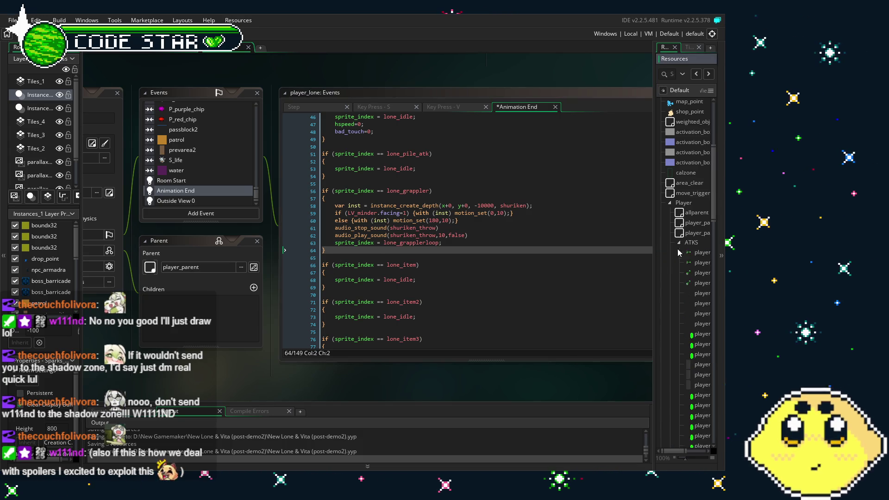
{"action": "scroll", "coordinate": [690, 231], "scroll_direction": "down", "scroll_amount": 2}
{"action": "left_click_drag", "start_coordinate": [655, 310], "coordinate": [625, 306]}
{"action": "scroll", "coordinate": [667, 278], "scroll_direction": "down", "scroll_amount": 1}
{"action": "scroll", "coordinate": [653, 298], "scroll_direction": "down", "scroll_amount": 6}
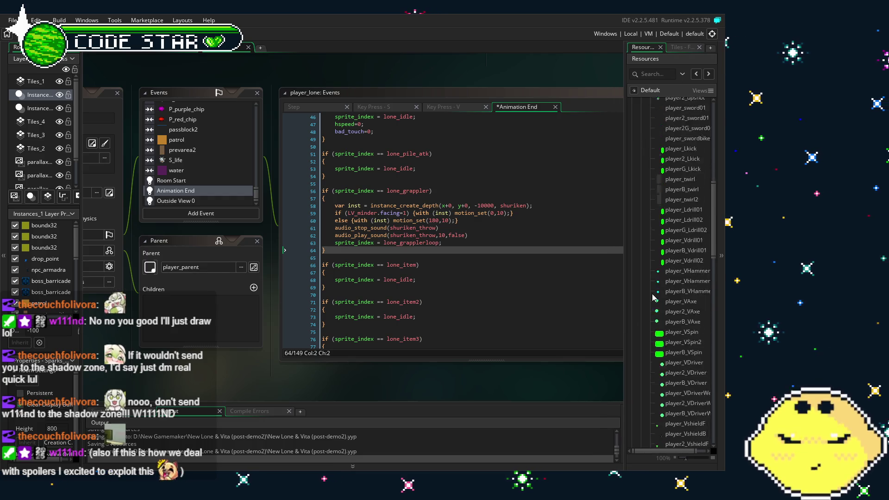
{"action": "scroll", "coordinate": [653, 297], "scroll_direction": "down", "scroll_amount": 5}
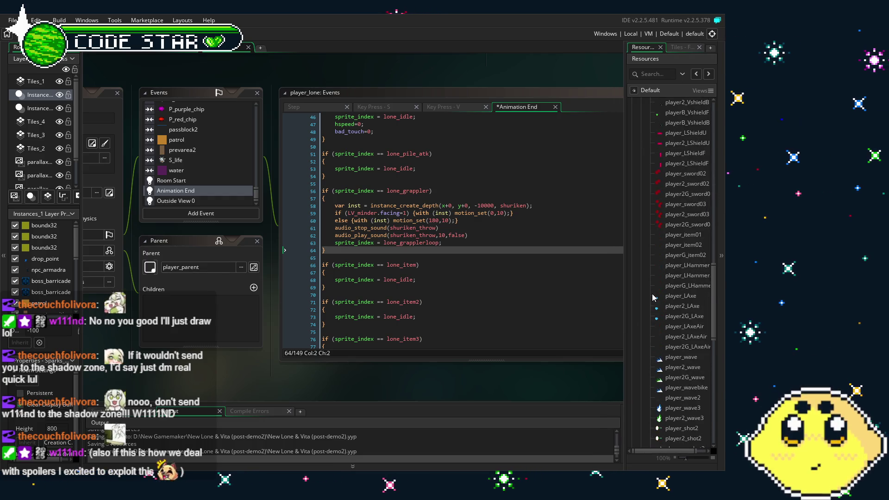
{"action": "scroll", "coordinate": [654, 297], "scroll_direction": "down", "scroll_amount": 1}
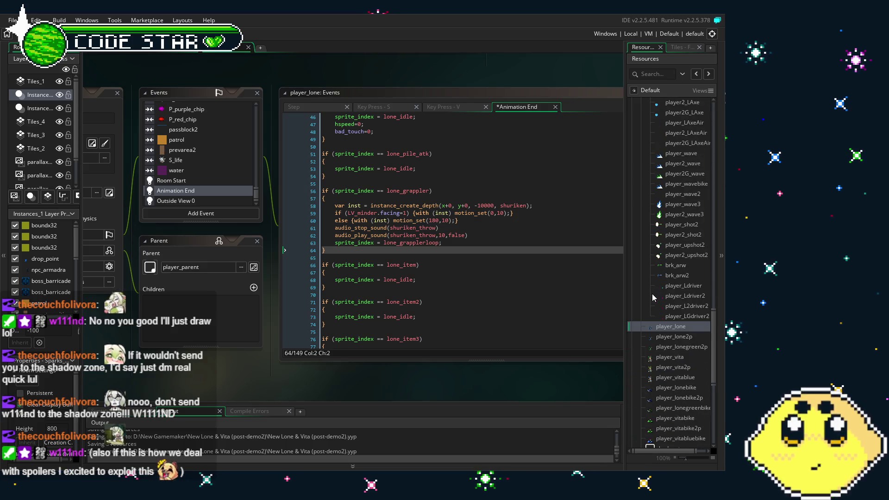
{"action": "scroll", "coordinate": [655, 297], "scroll_direction": "down", "scroll_amount": 1}
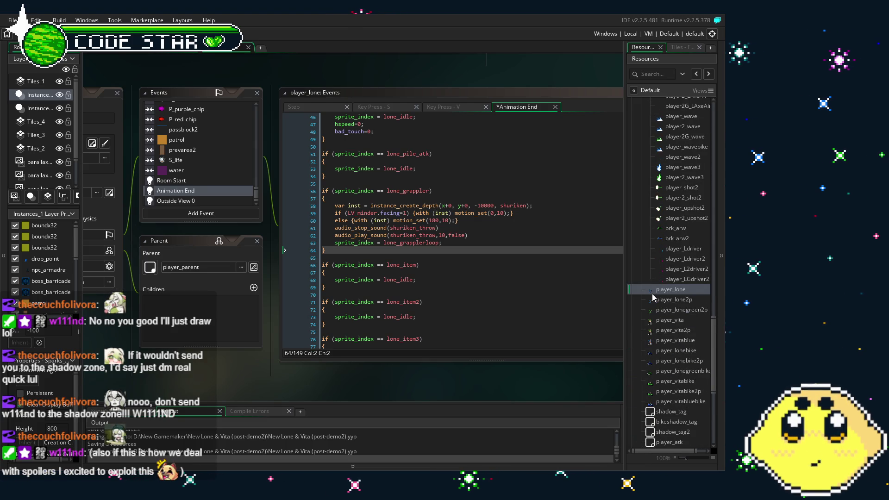
{"action": "scroll", "coordinate": [653, 297], "scroll_direction": "up", "scroll_amount": 1}
{"action": "scroll", "coordinate": [653, 297], "scroll_direction": "up", "scroll_amount": 1}
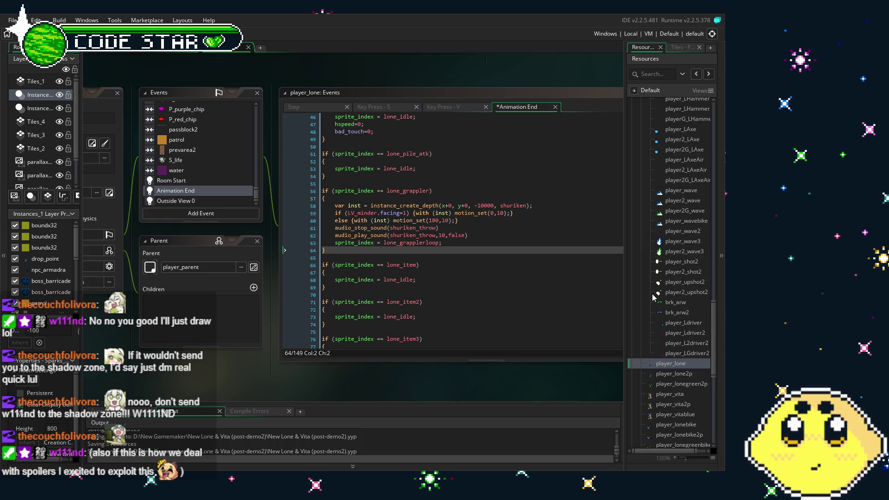
{"action": "scroll", "coordinate": [653, 297], "scroll_direction": "down", "scroll_amount": 2}
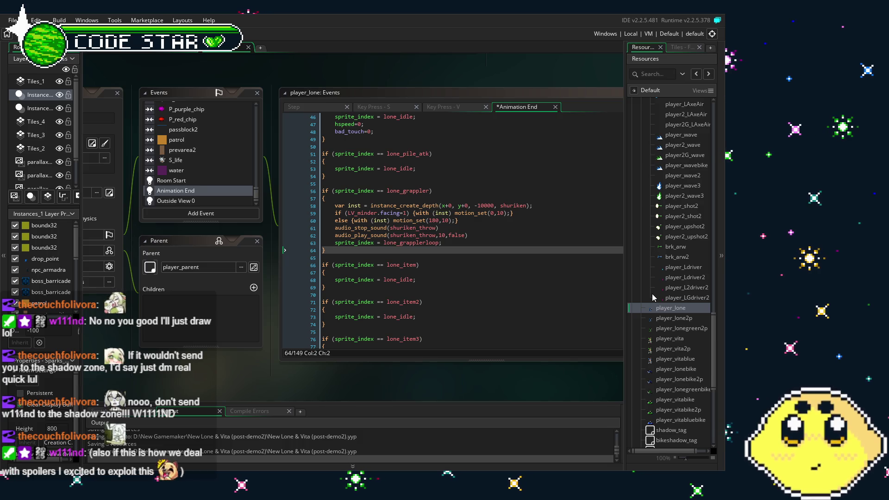
{"action": "scroll", "coordinate": [654, 297], "scroll_direction": "up", "scroll_amount": 5}
{"action": "scroll", "coordinate": [653, 297], "scroll_direction": "down", "scroll_amount": 6}
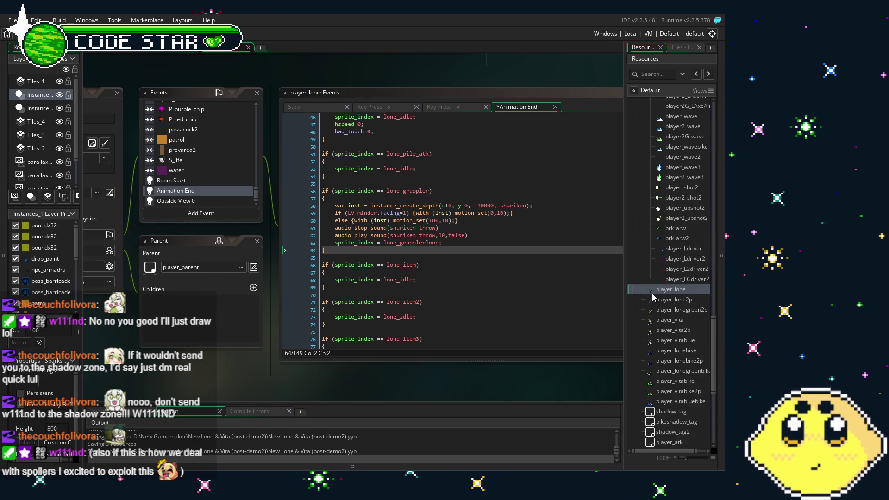
{"action": "scroll", "coordinate": [653, 298], "scroll_direction": "down", "scroll_amount": 1}
{"action": "scroll", "coordinate": [653, 297], "scroll_direction": "down", "scroll_amount": 1}
Collapse ATKS and scroll down through the WEP folder's weapon objects
{"action": "scroll", "coordinate": [653, 297], "scroll_direction": "up", "scroll_amount": 6}
{"action": "left_click", "coordinate": [648, 293]}
{"action": "scroll", "coordinate": [639, 326], "scroll_direction": "down", "scroll_amount": 5}
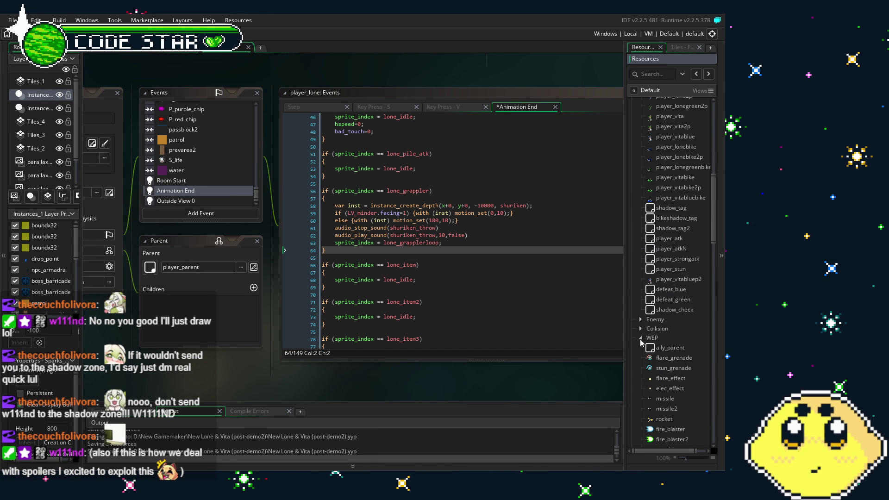
{"action": "scroll", "coordinate": [654, 341], "scroll_direction": "down", "scroll_amount": 5}
{"action": "scroll", "coordinate": [653, 342], "scroll_direction": "down", "scroll_amount": 2}
{"action": "scroll", "coordinate": [653, 311], "scroll_direction": "down", "scroll_amount": 1}
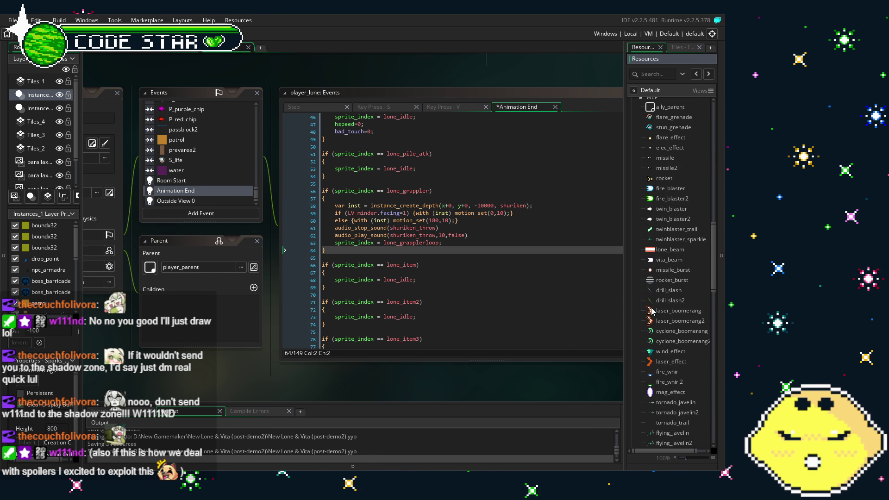
{"action": "scroll", "coordinate": [648, 338], "scroll_direction": "down", "scroll_amount": 3}
{"action": "scroll", "coordinate": [649, 341], "scroll_direction": "down", "scroll_amount": 3}
{"action": "scroll", "coordinate": [649, 340], "scroll_direction": "down", "scroll_amount": 2}
{"action": "scroll", "coordinate": [648, 340], "scroll_direction": "down", "scroll_amount": 3}
Duplicate flying_javelin and move the copy up above drone_bullet
{"action": "right_click", "coordinate": [672, 229]}
{"action": "left_click", "coordinate": [606, 307]}
{"action": "mouse_move", "coordinate": [674, 259]}
{"action": "left_mouse_down"}
{"action": "mouse_move", "coordinate": [688, 274]}
{"action": "mouse_move", "coordinate": [682, 446]}
{"action": "mouse_move", "coordinate": [691, 443]}
{"action": "mouse_move", "coordinate": [678, 328]}
{"action": "left_mouse_up"}
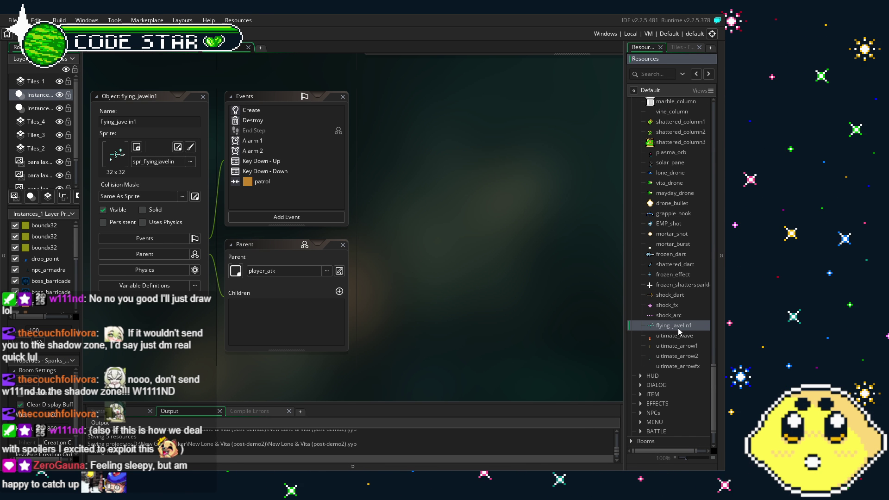
{"action": "left_click", "coordinate": [201, 163]}
{"action": "left_click", "coordinate": [675, 317]}
{"action": "left_click_drag", "start_coordinate": [677, 325], "coordinate": [676, 201]}
Rename the copy to harpoon_shot and bring up its sprite choices
{"action": "left_click", "coordinate": [161, 119]}
{"action": "type", "text": "harpoon_shot"}
{"action": "key", "text": "Return"}
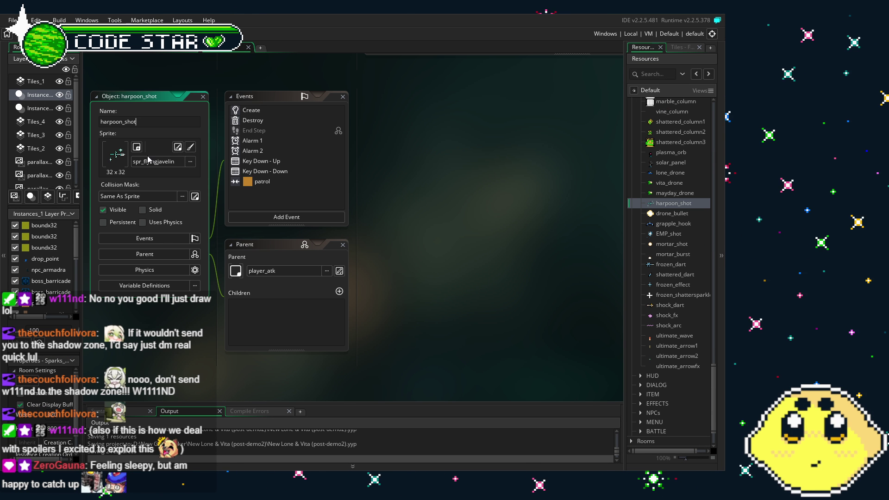
{"action": "left_click", "coordinate": [160, 161]}
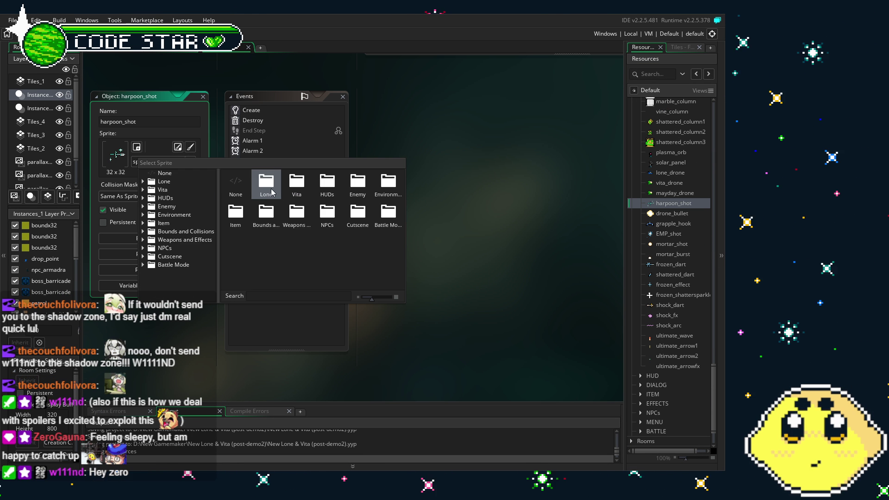
Assign harpoon_shot the harpoon_grappler sprite from the Lone folder
{"action": "double_click", "coordinate": [297, 184]}
{"action": "scroll", "coordinate": [299, 250], "scroll_direction": "down", "scroll_amount": 5}
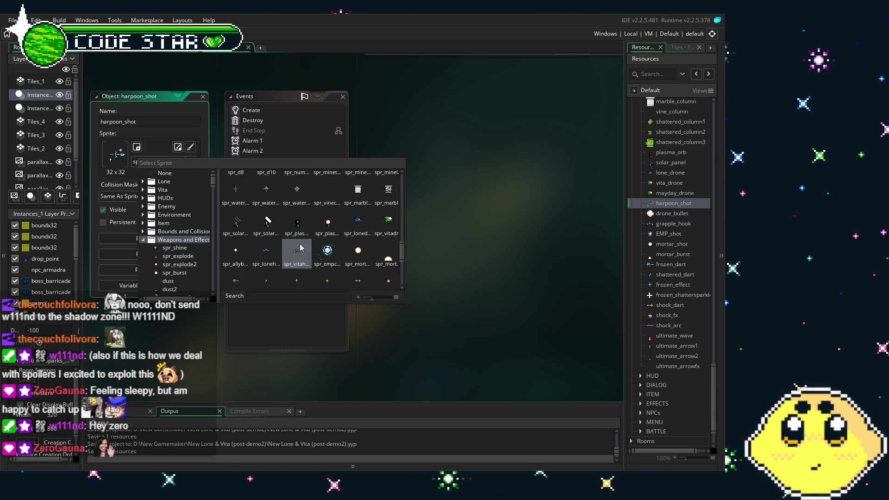
{"action": "scroll", "coordinate": [324, 259], "scroll_direction": "down", "scroll_amount": 5}
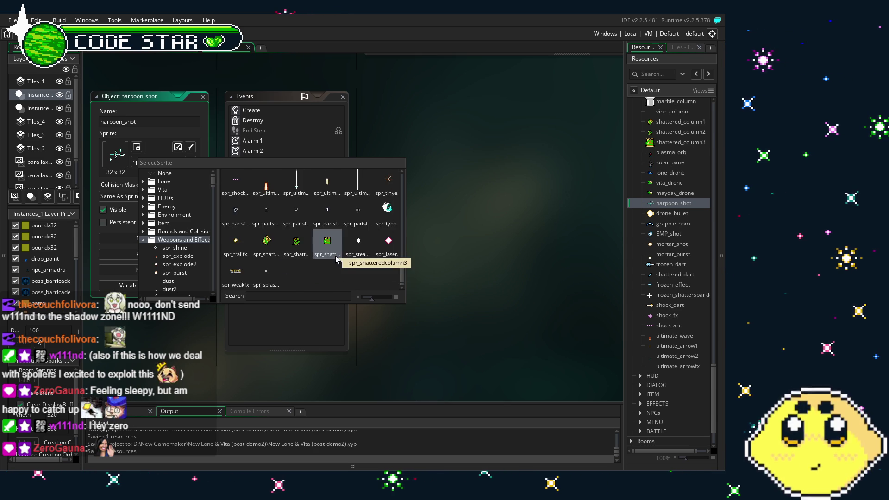
{"action": "scroll", "coordinate": [337, 259], "scroll_direction": "up", "scroll_amount": 5}
{"action": "scroll", "coordinate": [337, 259], "scroll_direction": "up", "scroll_amount": 5}
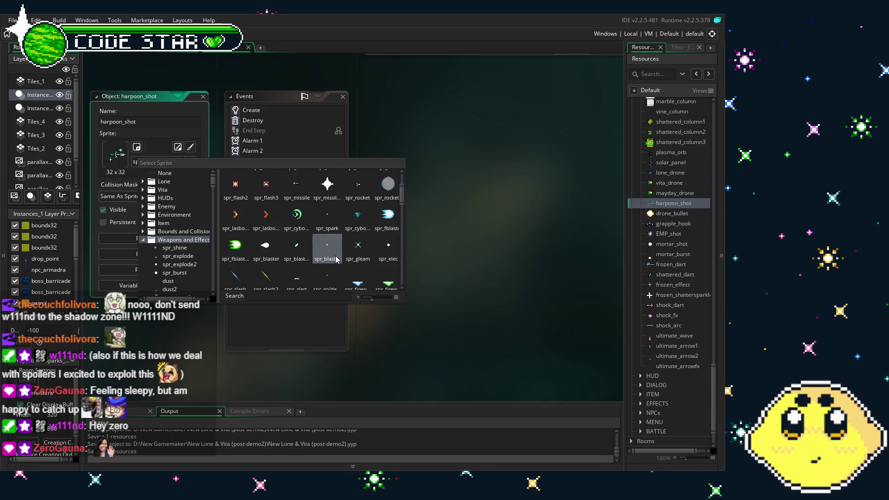
{"action": "left_click", "coordinate": [164, 181]}
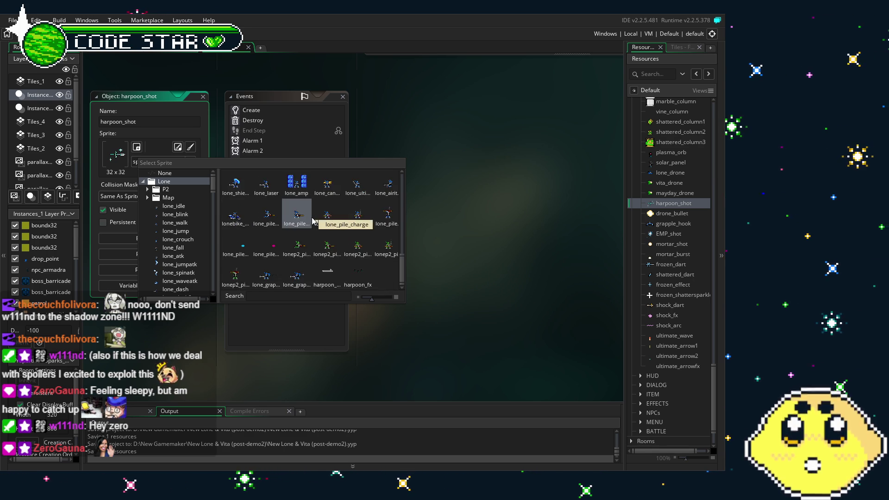
{"action": "left_click", "coordinate": [323, 280]}
Review the inherited Create and Destroy event code, including the alarm[2] line
{"action": "left_click", "coordinate": [254, 110]}
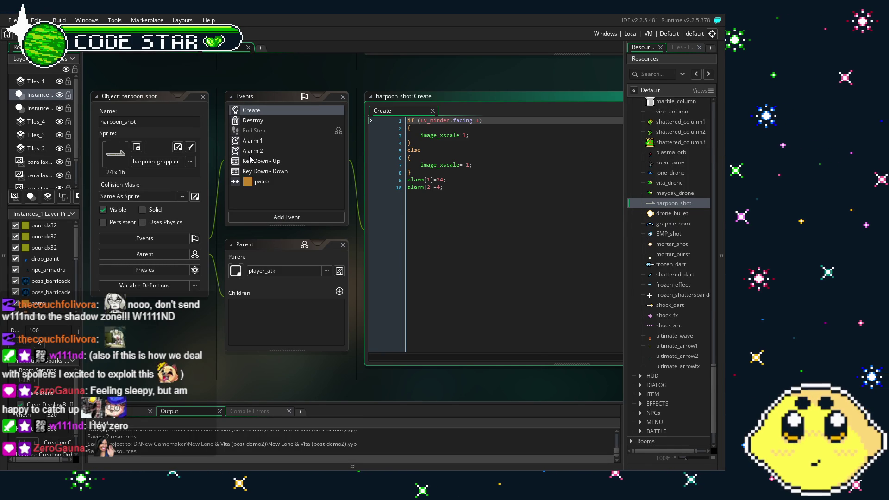
{"action": "left_click", "coordinate": [271, 124]}
{"action": "left_click", "coordinate": [285, 110]}
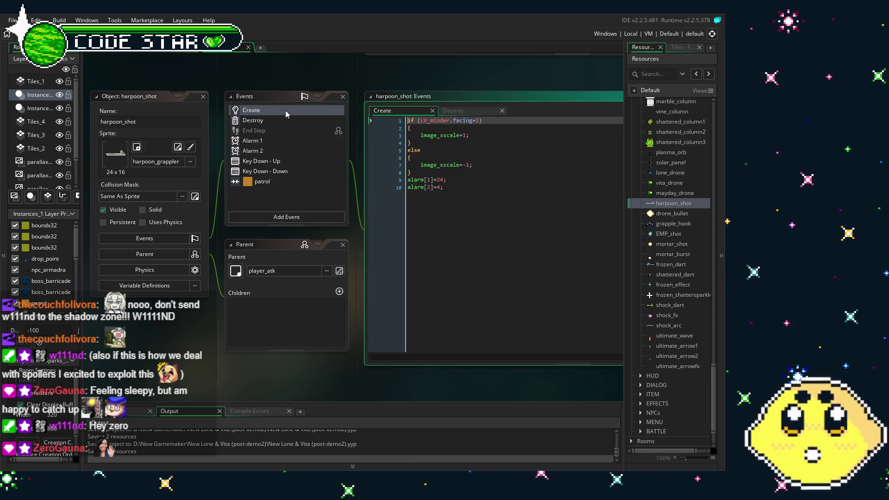
{"action": "left_click", "coordinate": [433, 187]}
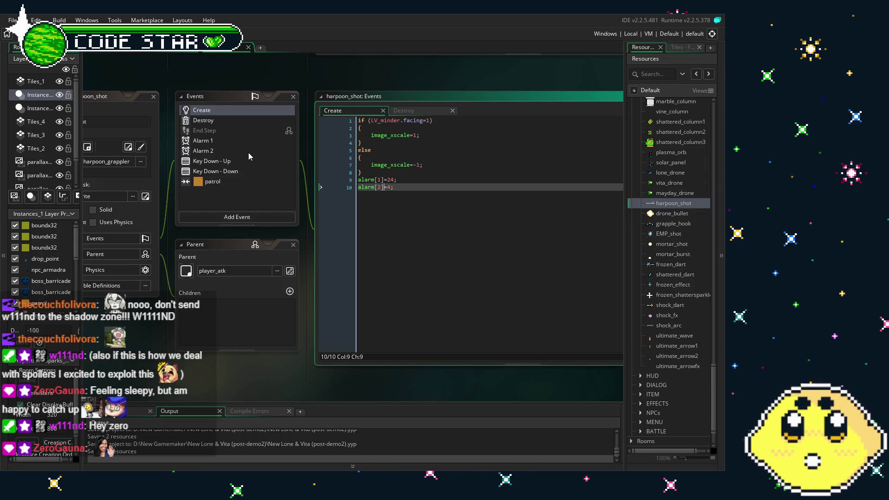
Step through the Alarm 1, Alarm 2, Key Down - Up/Down and patrol event code
{"action": "left_click", "coordinate": [204, 140]}
{"action": "left_click", "coordinate": [206, 151]}
{"action": "left_click", "coordinate": [222, 161]}
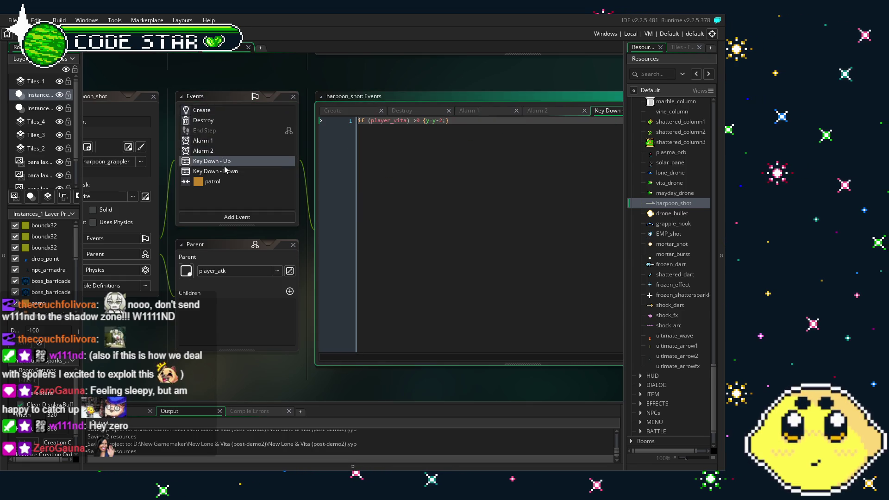
{"action": "left_click", "coordinate": [231, 181]}
{"action": "left_click", "coordinate": [232, 171]}
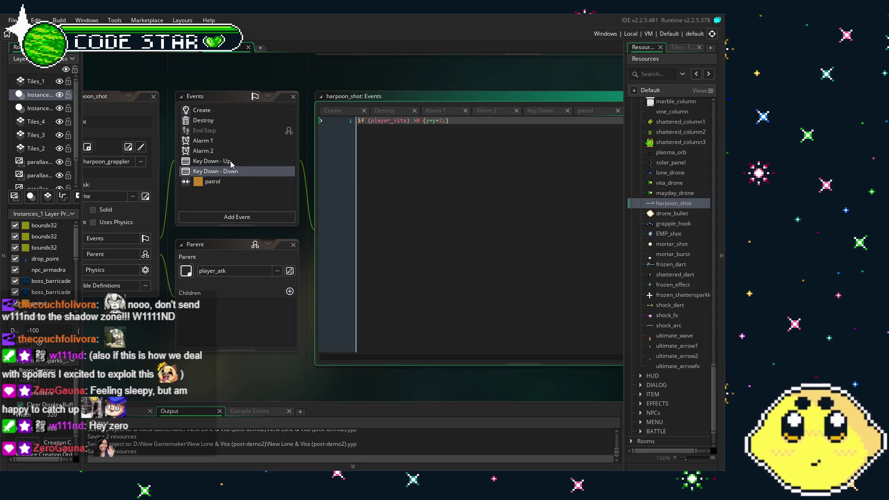
{"action": "left_click", "coordinate": [220, 111]}
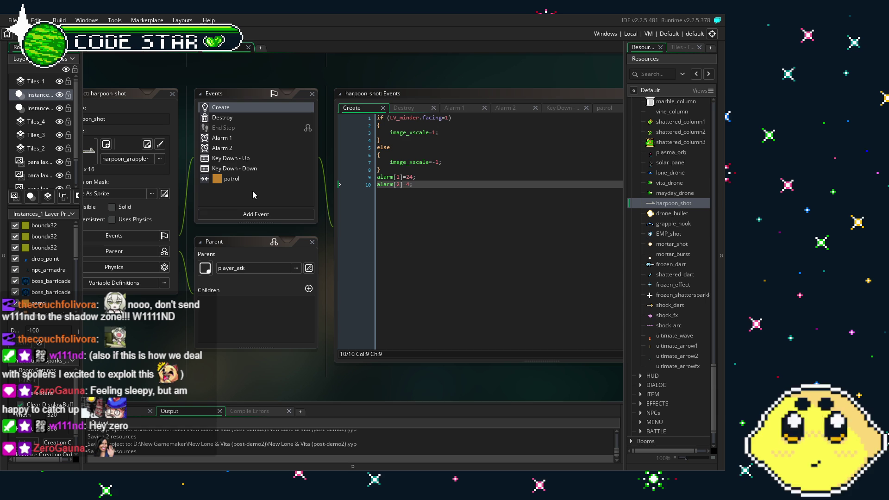
{"action": "left_click", "coordinate": [231, 181]}
{"action": "left_click", "coordinate": [231, 168]}
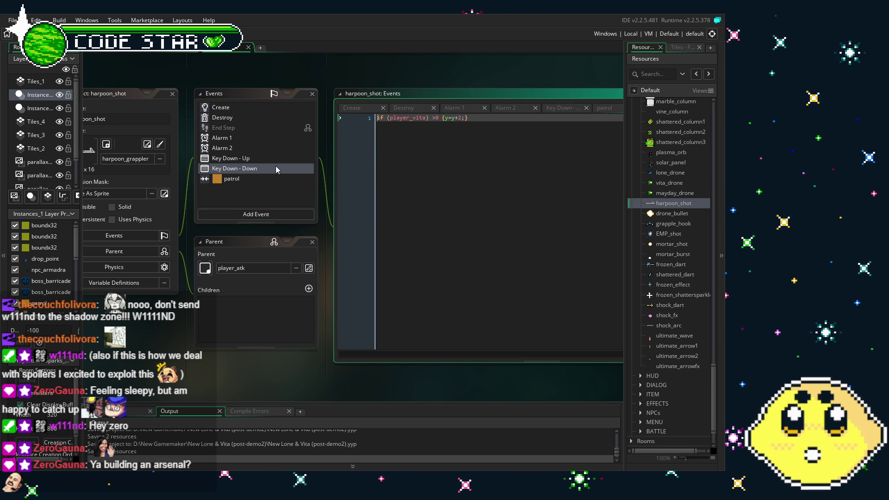
Delete harpoon_shot's Key Down - Up event
{"action": "left_click", "coordinate": [246, 148]}
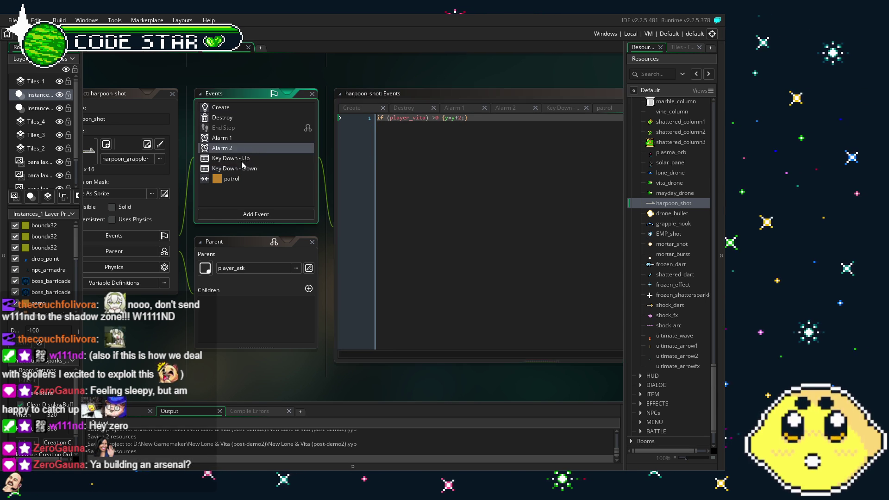
{"action": "left_click", "coordinate": [241, 161]}
{"action": "key", "text": "Delete"}
{"action": "key", "text": "Return"}
Delete the Key Down - Down event, leaving Create, Destroy, Alarm 1, Alarm 2 and patrol
{"action": "key", "text": "Delete"}
{"action": "key", "text": "Return"}
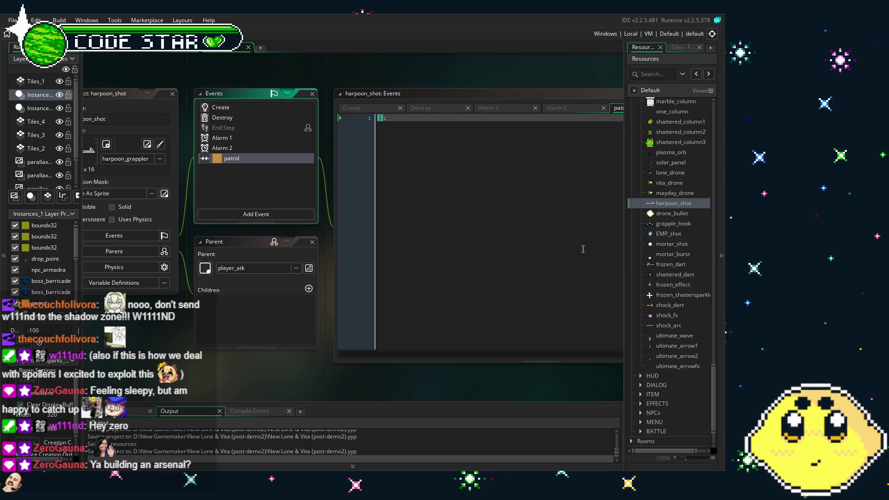
{"action": "scroll", "coordinate": [662, 322], "scroll_direction": "up", "scroll_amount": 10}
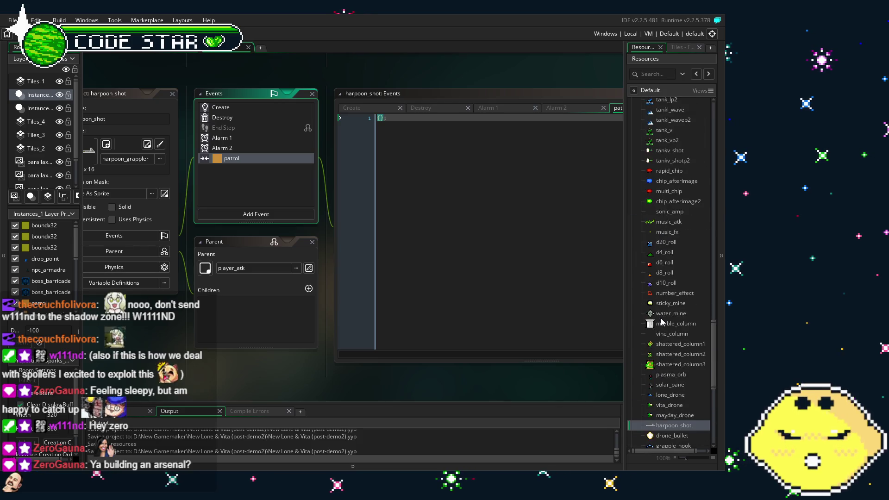
{"action": "scroll", "coordinate": [662, 321], "scroll_direction": "up", "scroll_amount": 3}
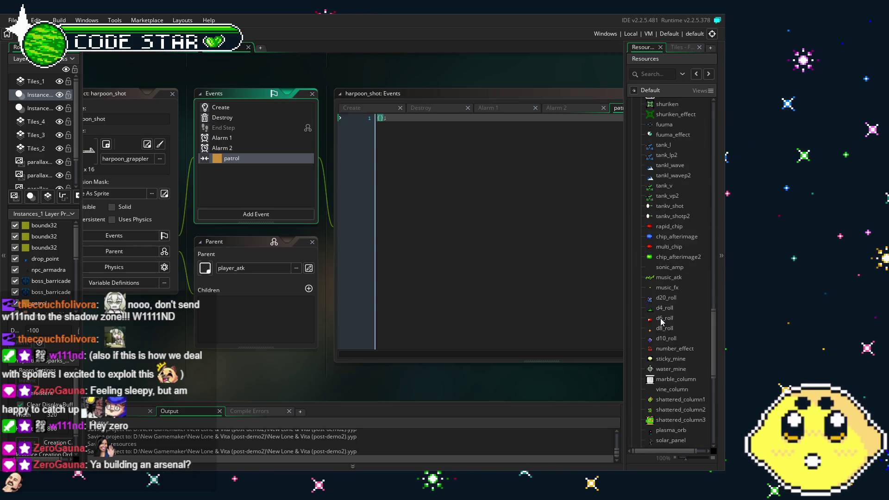
{"action": "scroll", "coordinate": [662, 322], "scroll_direction": "down", "scroll_amount": 10}
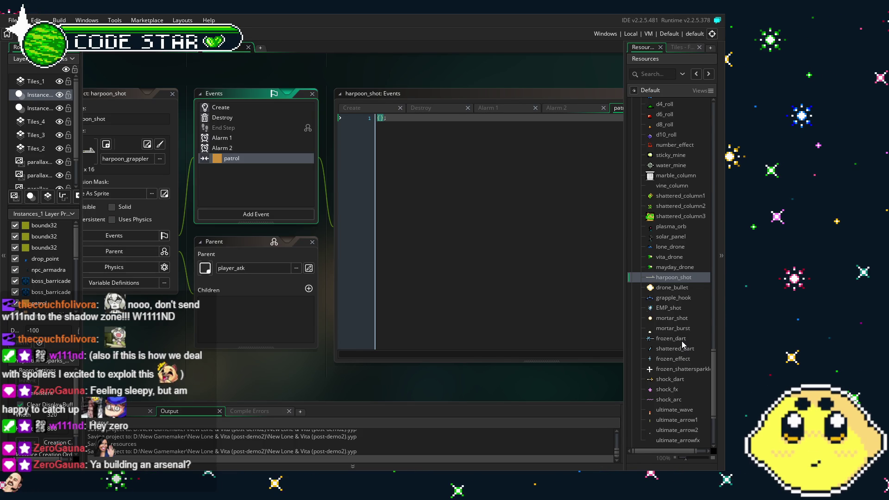
{"action": "scroll", "coordinate": [187, 329], "scroll_direction": "left", "scroll_amount": 1}
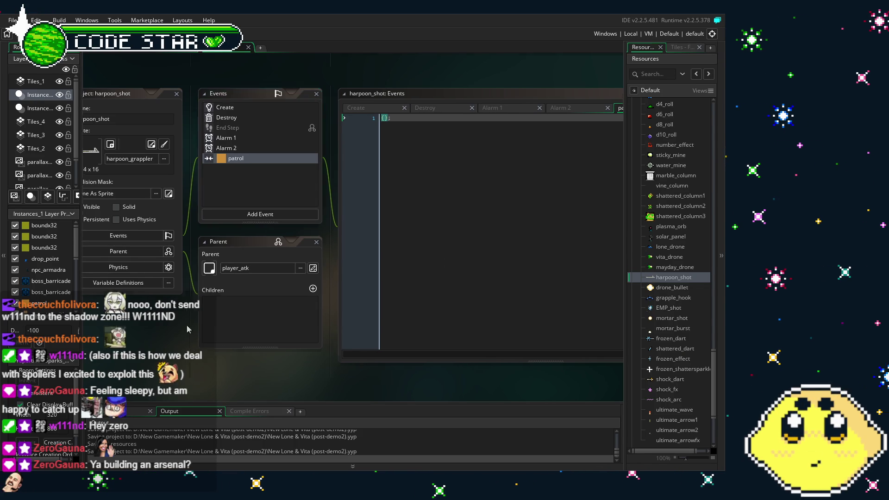
{"action": "scroll", "coordinate": [187, 325], "scroll_direction": "left", "scroll_amount": 5}
{"action": "scroll", "coordinate": [152, 320], "scroll_direction": "up", "scroll_amount": 4}
{"action": "scroll", "coordinate": [152, 319], "scroll_direction": "right", "scroll_amount": 4}
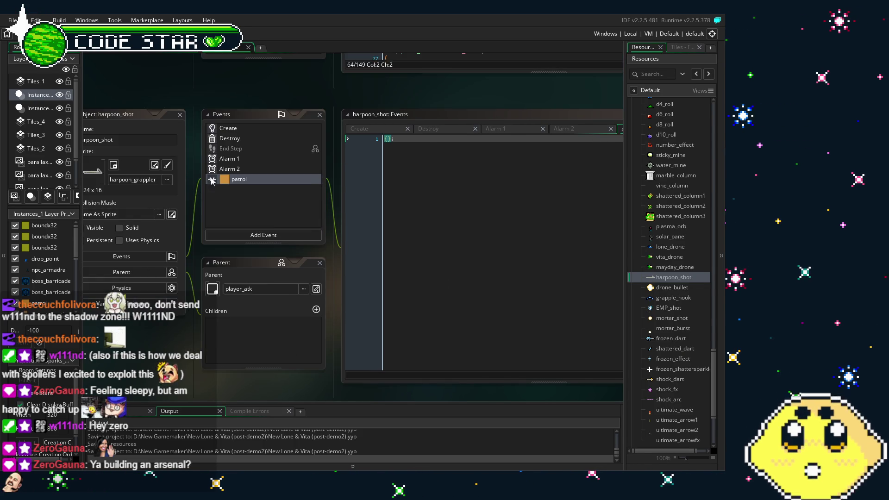
Clear all three commented-out instance_create_depth lines from the Destroy event code
{"action": "left_click", "coordinate": [228, 128]}
{"action": "scroll", "coordinate": [657, 315], "scroll_direction": "up", "scroll_amount": 2}
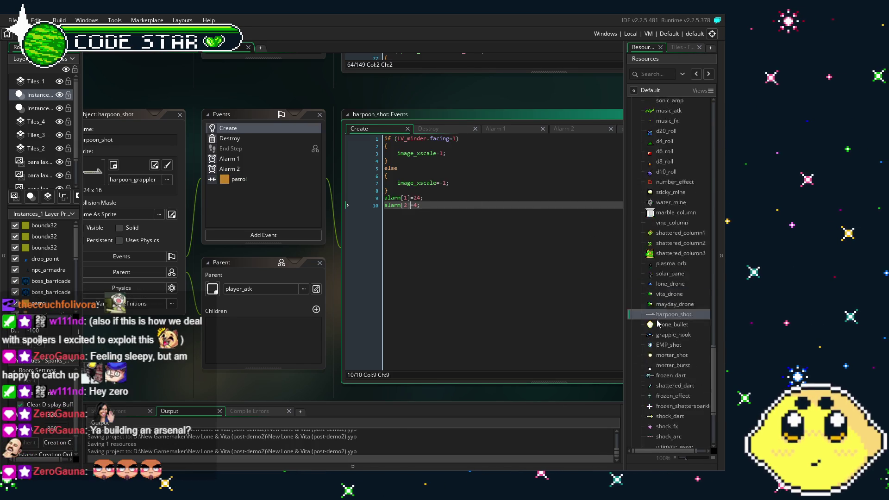
{"action": "scroll", "coordinate": [658, 324], "scroll_direction": "down", "scroll_amount": 3}
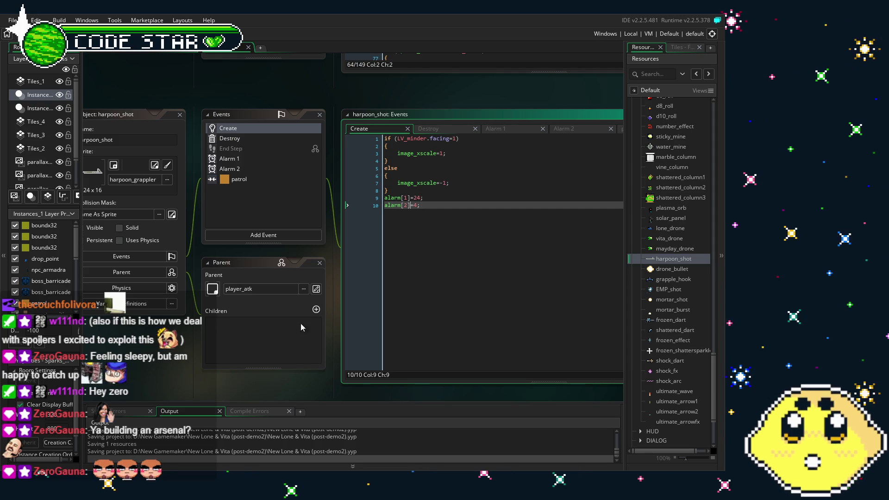
{"action": "left_click", "coordinate": [248, 139]}
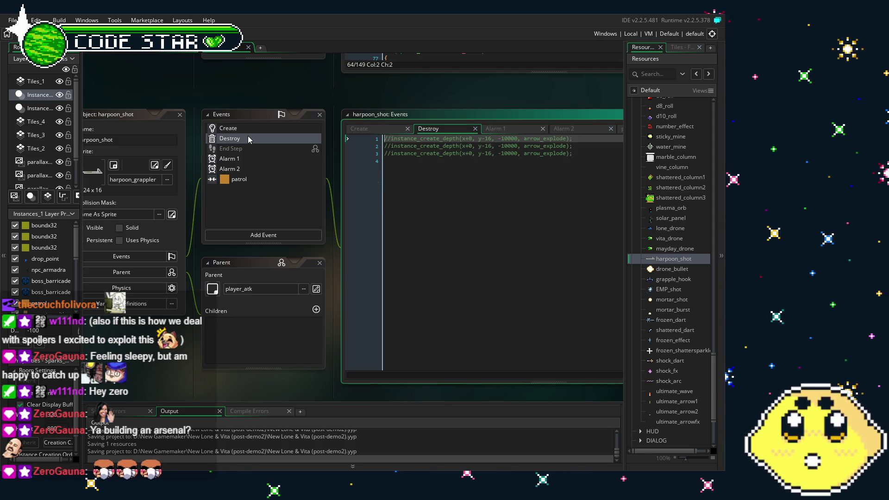
{"action": "left_click", "coordinate": [237, 160]}
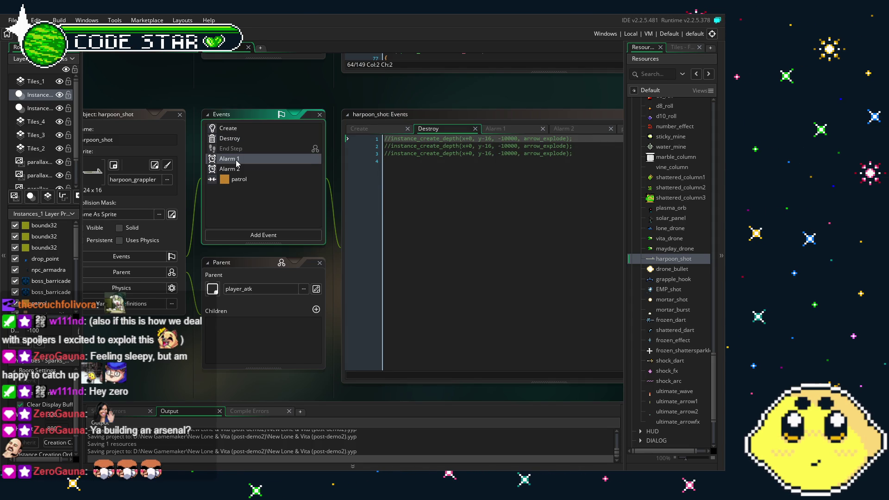
{"action": "left_click", "coordinate": [230, 139]}
{"action": "left_click", "coordinate": [414, 202]}
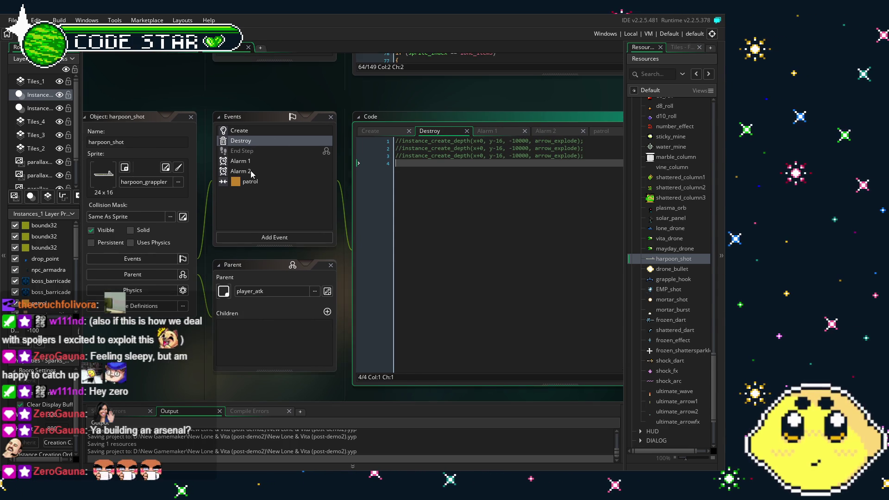
{"action": "left_click", "coordinate": [256, 141]}
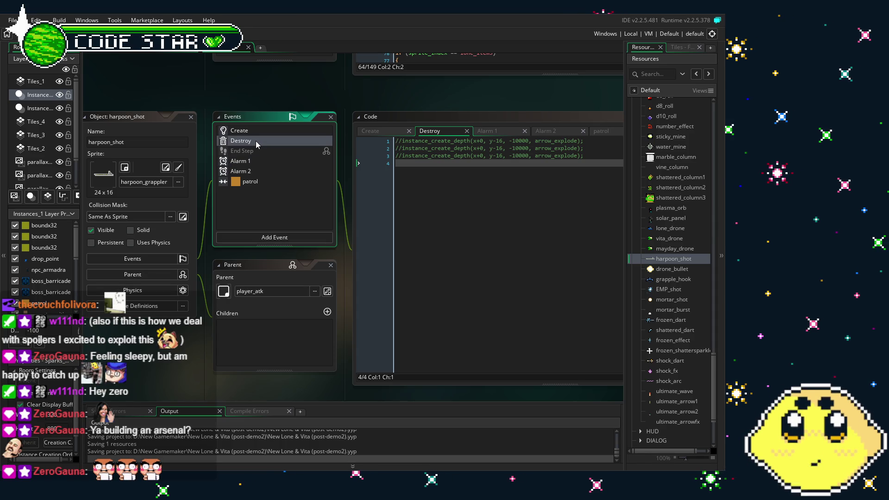
{"action": "left_click", "coordinate": [511, 267]}
{"action": "key", "text": "ctrl+a"}
{"action": "key", "text": "BackSpace"}
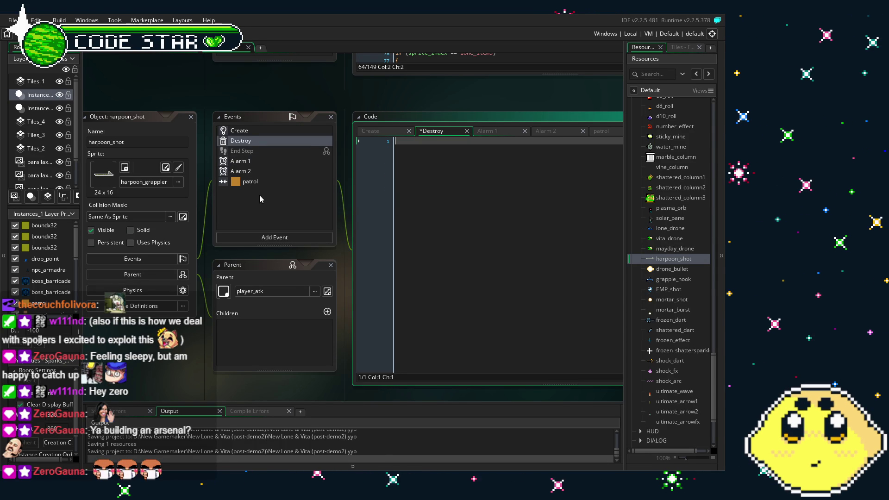
Delete harpoon_shot's Alarm 2 event
{"action": "left_click", "coordinate": [247, 131]}
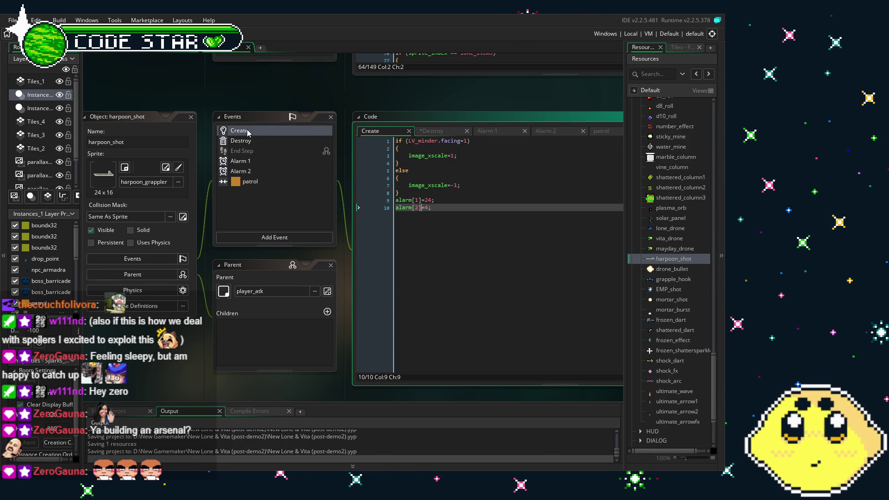
{"action": "left_click", "coordinate": [261, 171]}
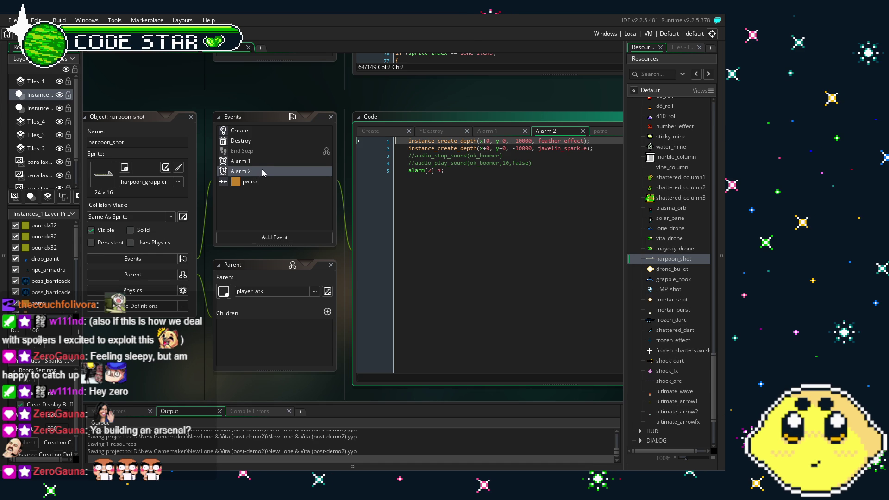
{"action": "left_click", "coordinate": [259, 170]}
{"action": "key", "text": "Delete"}
{"action": "key", "text": "Return"}
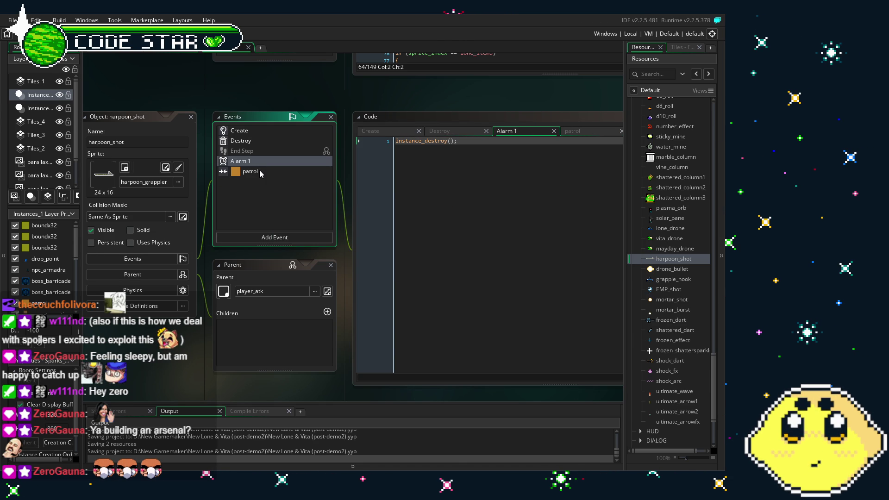
In Create, remove the alarm[2]=4; line and change alarm[1] from 24 to 36
{"action": "left_click", "coordinate": [257, 129]}
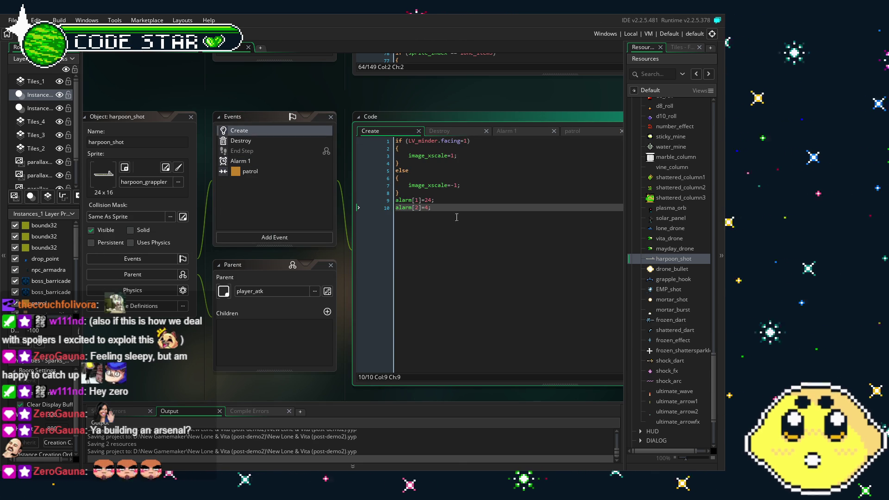
{"action": "key", "text": "End"}
{"action": "key", "text": "BackSpace"}
{"action": "key", "text": "BackSpace"}
{"action": "key", "text": "BackSpace"}
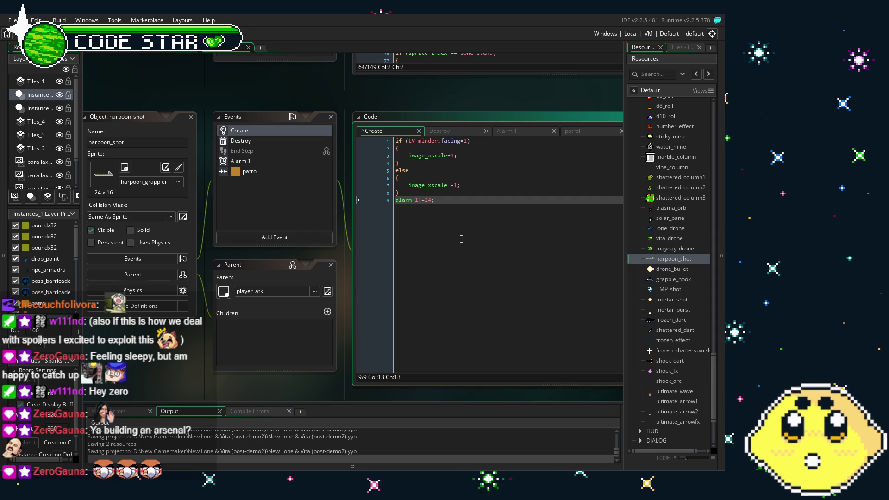
{"action": "key", "text": "Left"}
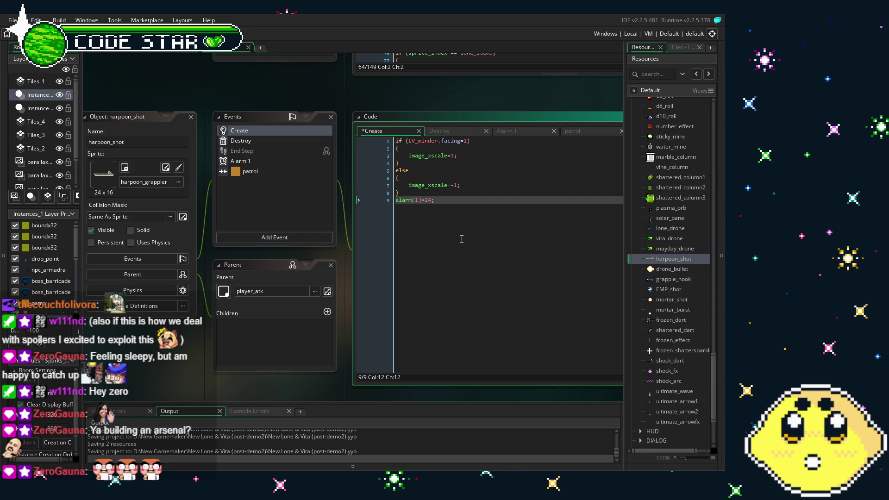
{"action": "key", "text": "BackSpace"}
{"action": "key", "text": "BackSpace"}
{"action": "type", "text": "36"}
{"action": "key", "text": "End"}
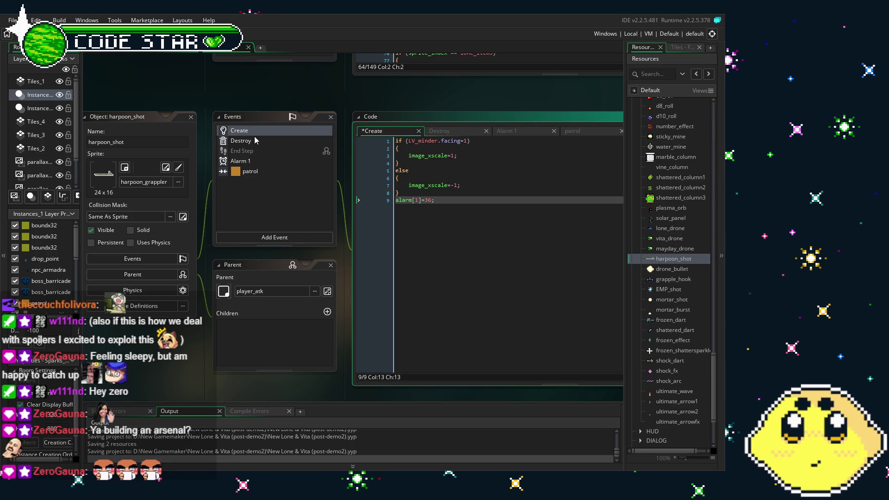
{"action": "left_click", "coordinate": [254, 141]}
{"action": "left_click", "coordinate": [248, 141]}
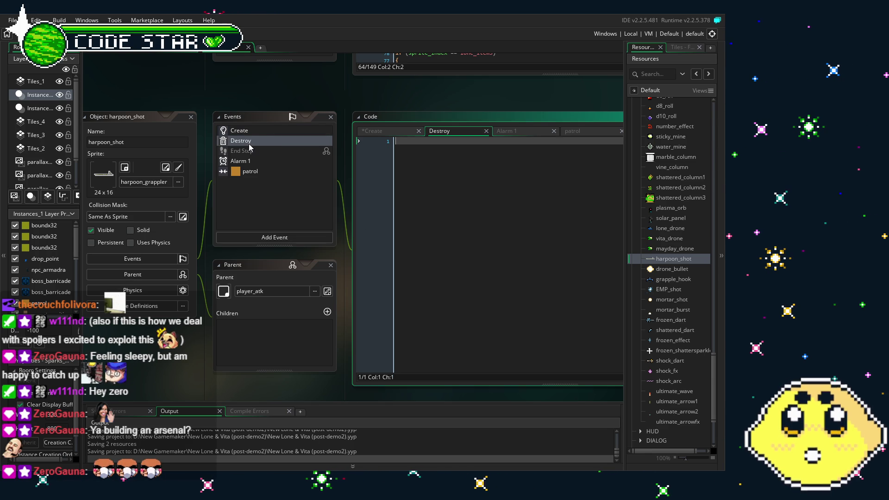
{"action": "left_click", "coordinate": [259, 129]}
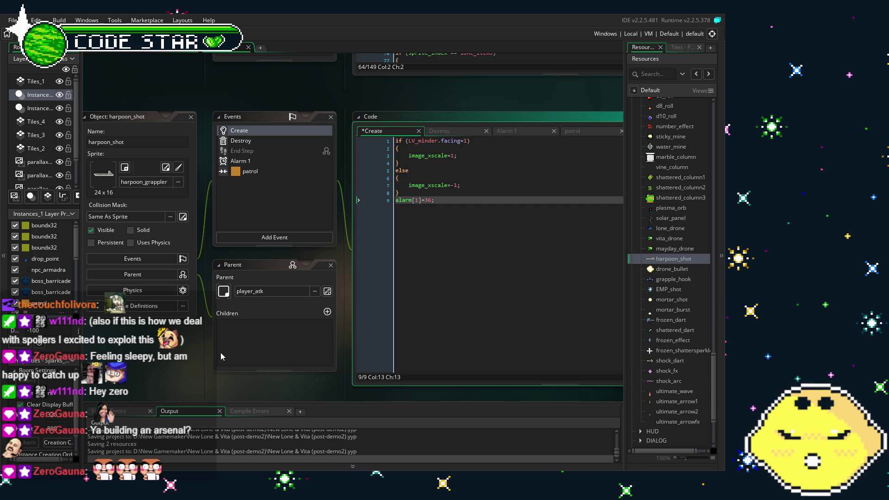
Save the project, then scroll the Resources tree up to the Player objects
{"action": "left_click_drag", "start_coordinate": [201, 354], "coordinate": [218, 332]}
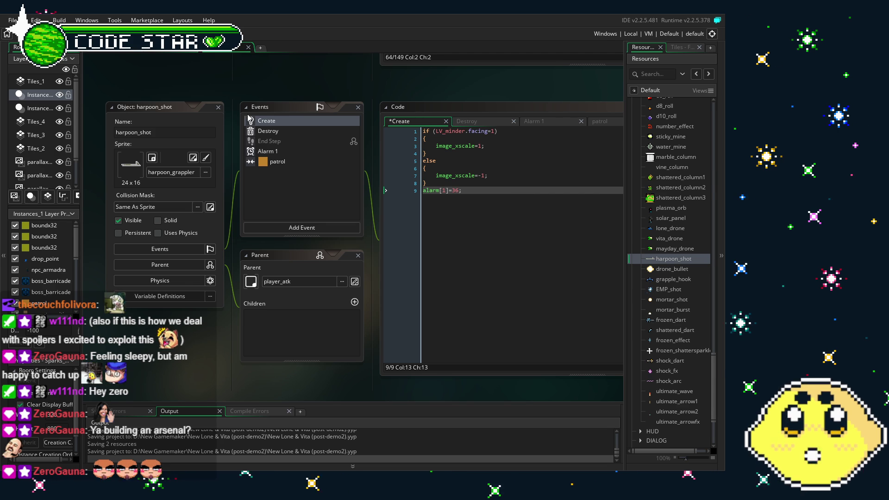
{"action": "key", "text": "ctrl+s"}
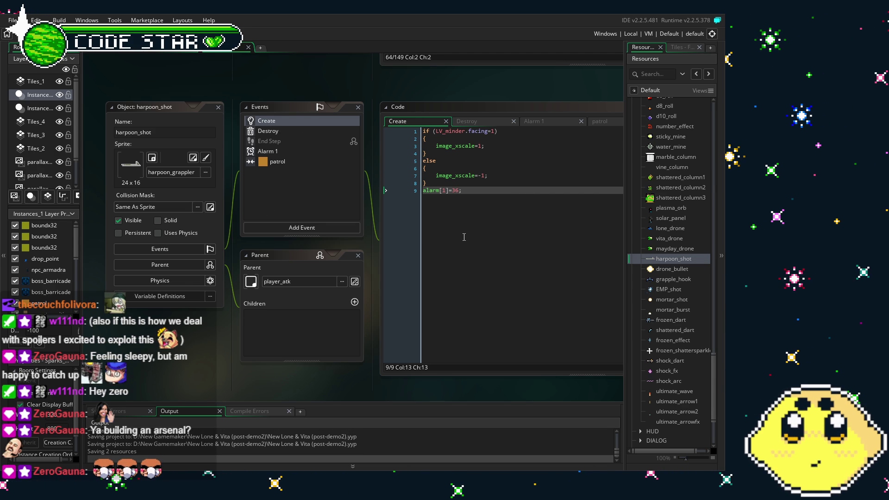
{"action": "scroll", "coordinate": [680, 330], "scroll_direction": "up", "scroll_amount": 5}
{"action": "scroll", "coordinate": [671, 335], "scroll_direction": "up", "scroll_amount": 5}
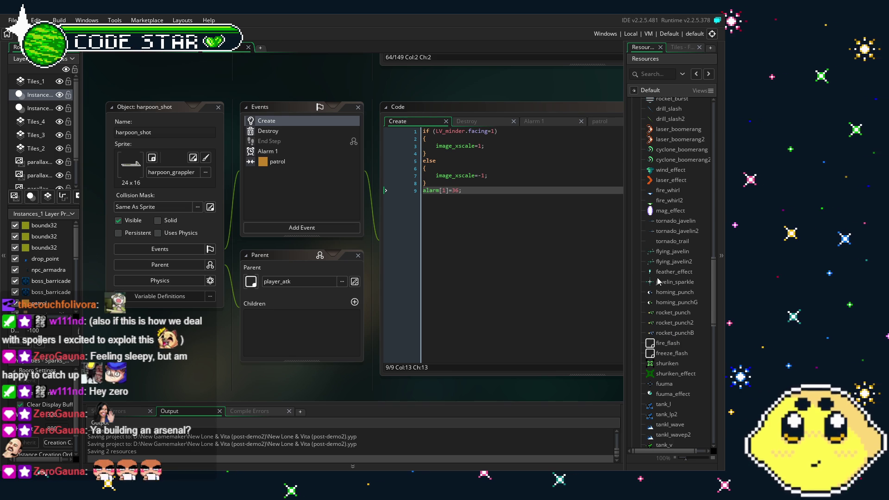
{"action": "scroll", "coordinate": [667, 315], "scroll_direction": "up", "scroll_amount": 10}
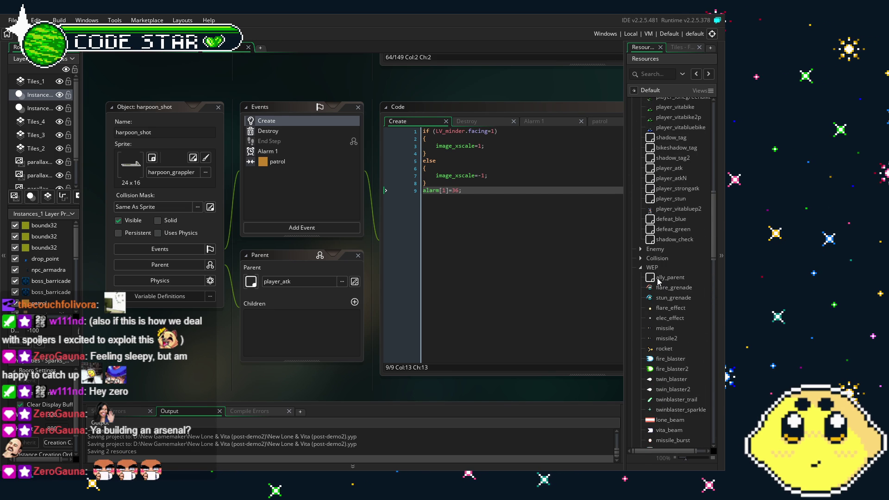
{"action": "scroll", "coordinate": [662, 273], "scroll_direction": "up", "scroll_amount": 5}
Open player_lone and bring its Animation End grappler code into view
{"action": "double_click", "coordinate": [670, 219]}
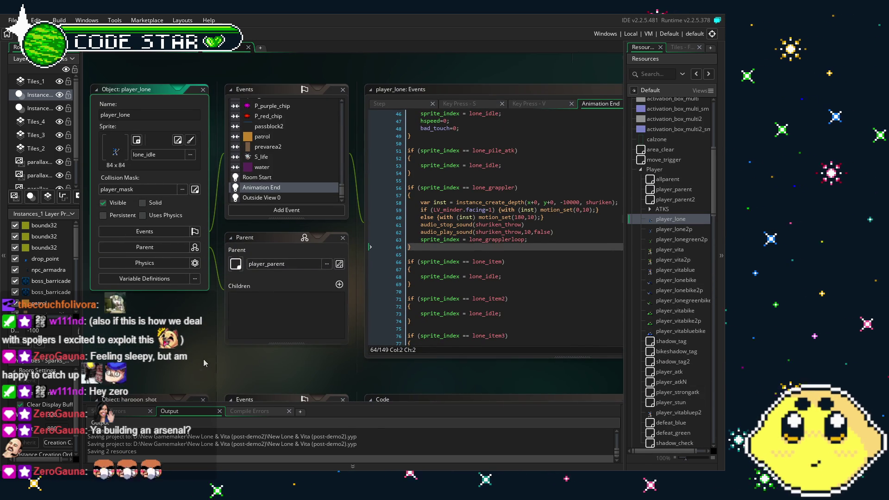
{"action": "scroll", "coordinate": [207, 355], "scroll_direction": "up", "scroll_amount": 1}
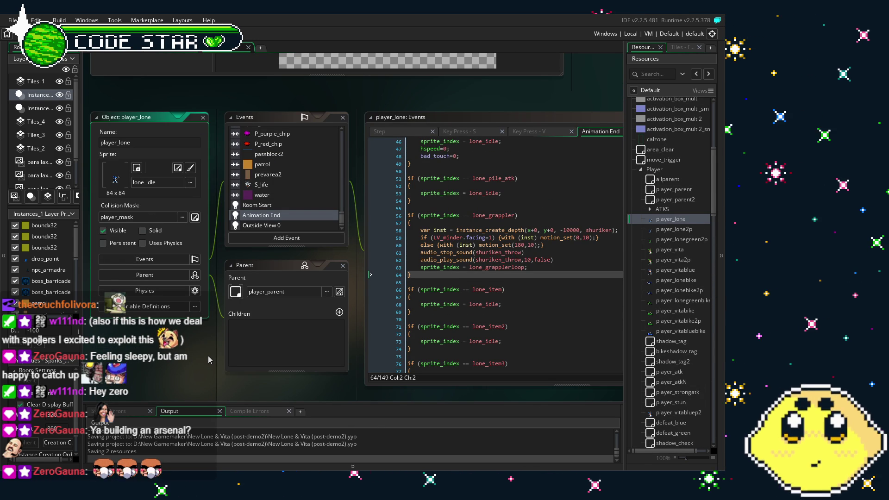
{"action": "scroll", "coordinate": [522, 234], "scroll_direction": "down", "scroll_amount": 1}
{"action": "scroll", "coordinate": [522, 234], "scroll_direction": "down", "scroll_amount": 1}
{"action": "left_click_drag", "start_coordinate": [301, 383], "coordinate": [259, 379]}
Replace shuriken with harpoon_shot on line 58 using autocomplete
{"action": "double_click", "coordinate": [546, 186]}
{"action": "type", "text": "harp"}
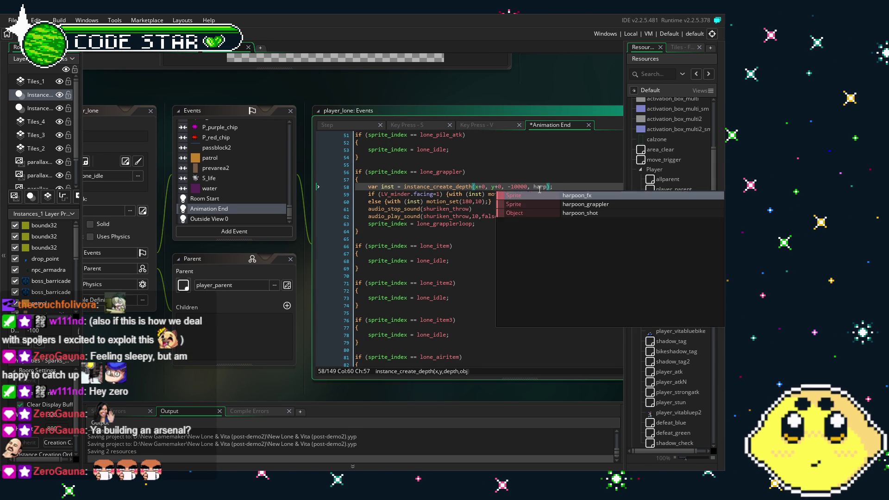
{"action": "key", "text": "Down"}
{"action": "key", "text": "Return"}
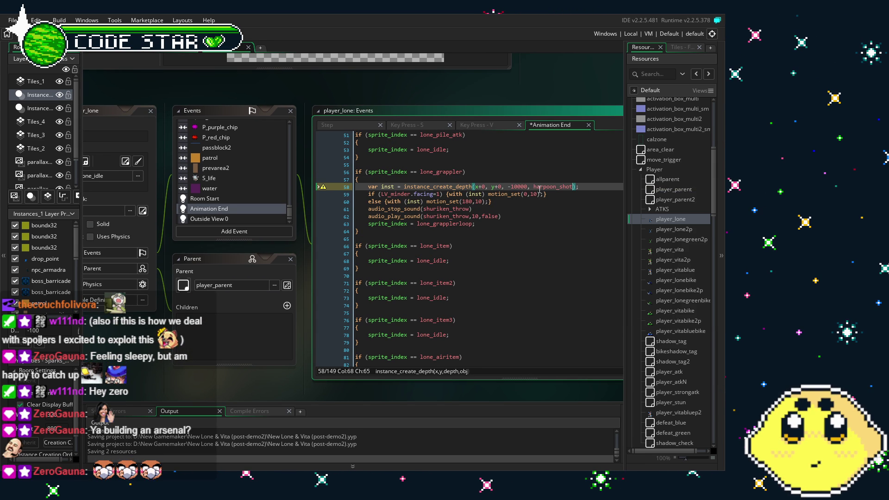
{"action": "left_click", "coordinate": [359, 268]}
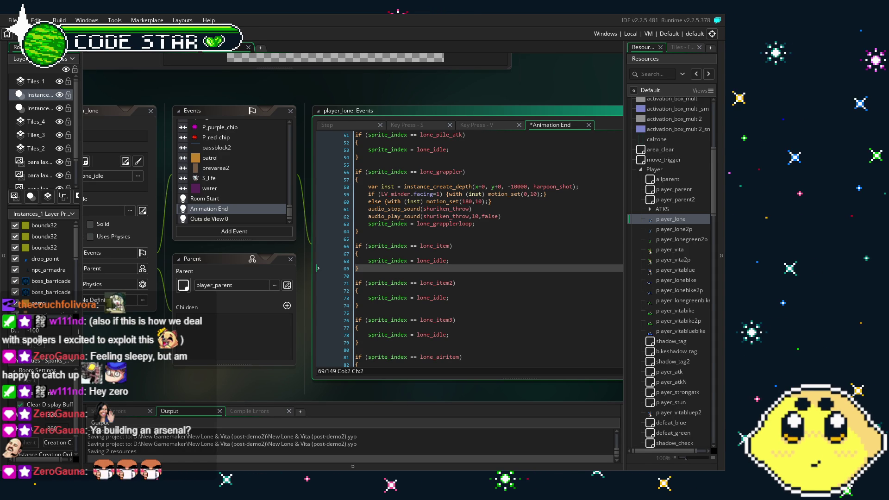
{"action": "left_click", "coordinate": [526, 194]}
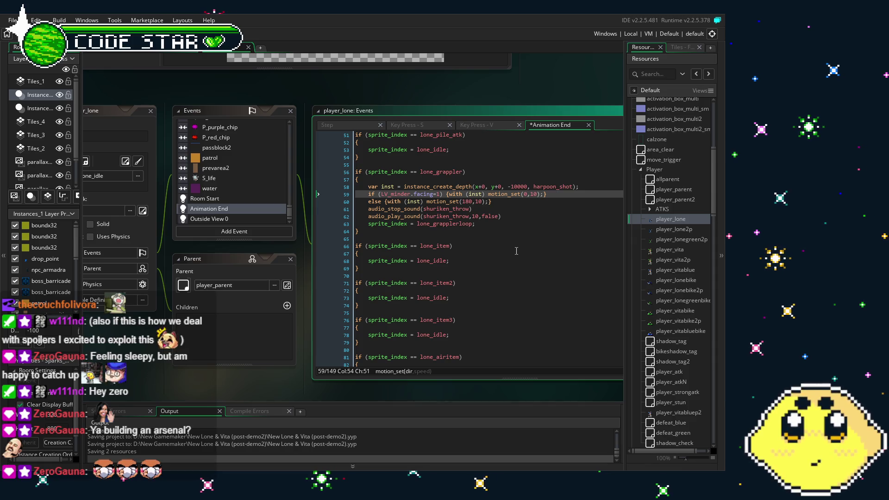
{"action": "left_click", "coordinate": [514, 200]}
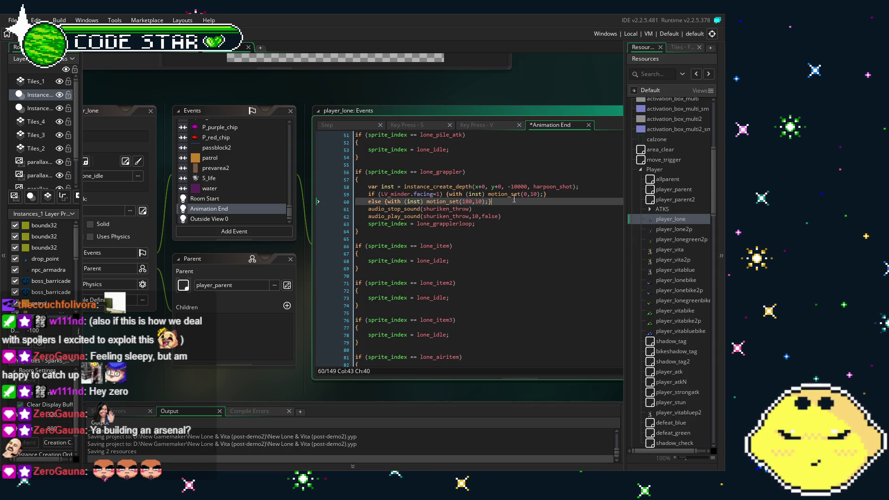
{"action": "left_click", "coordinate": [536, 194]}
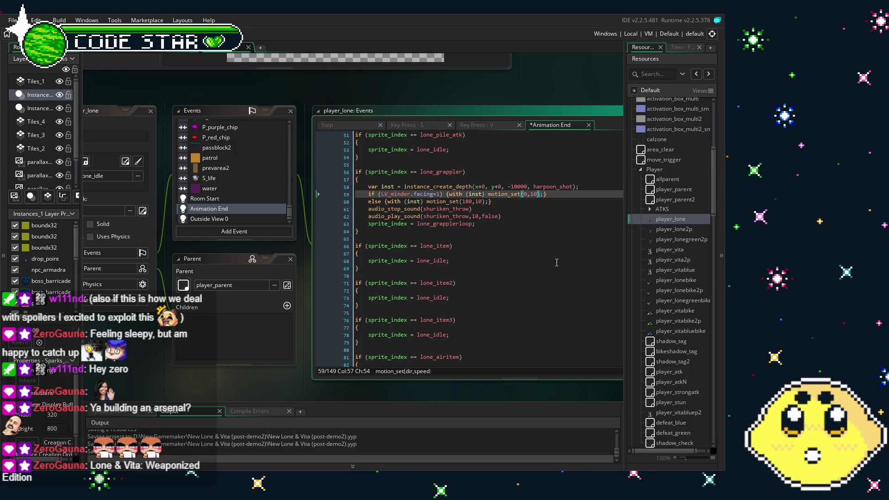
Change the right-facing harpoon speed on line 59 from 10 to 6
{"action": "key", "text": "BackSpace"}
{"action": "key", "text": "BackSpace"}
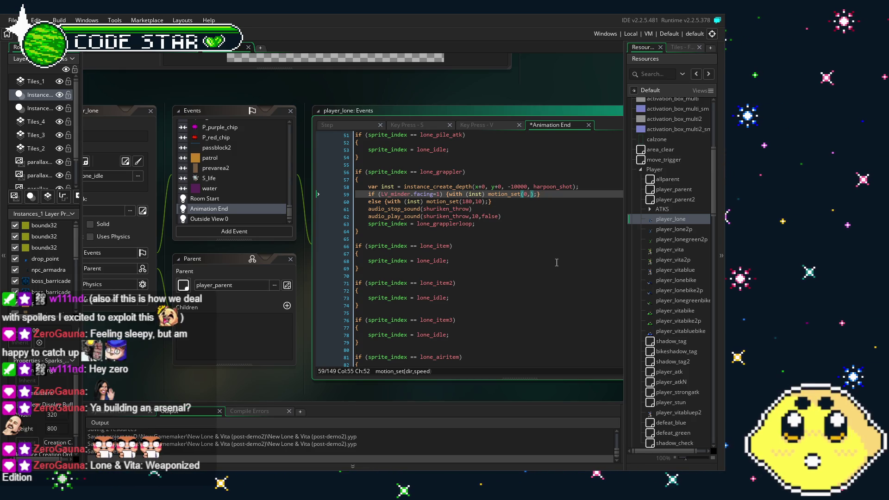
{"action": "type", "text": "6"}
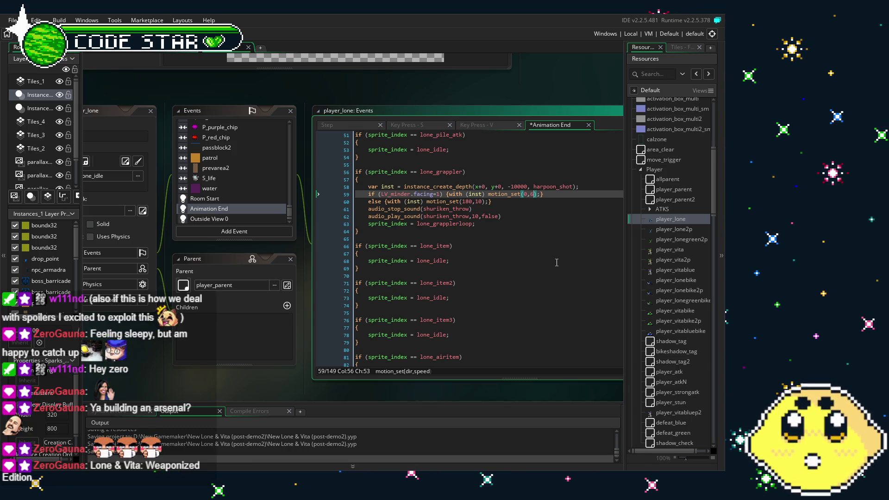
{"action": "left_click", "coordinate": [470, 223]}
{"action": "left_click", "coordinate": [473, 232]}
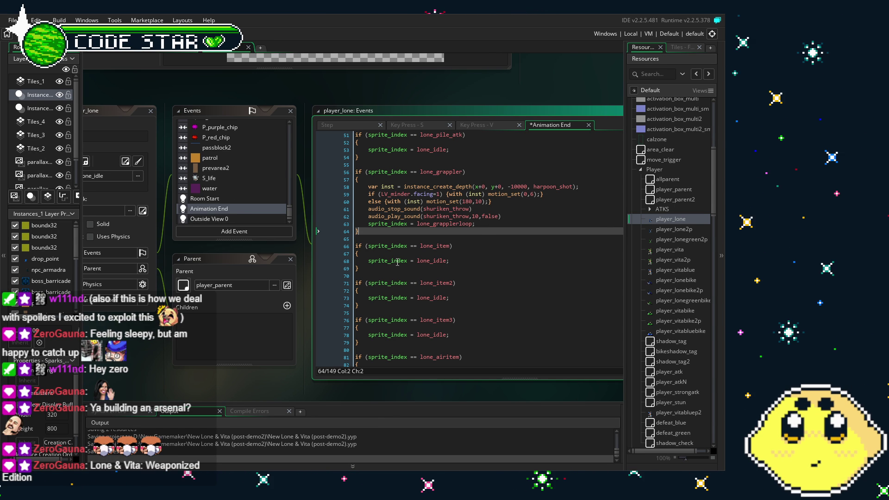
{"action": "scroll", "coordinate": [234, 204], "scroll_direction": "up", "scroll_amount": 3}
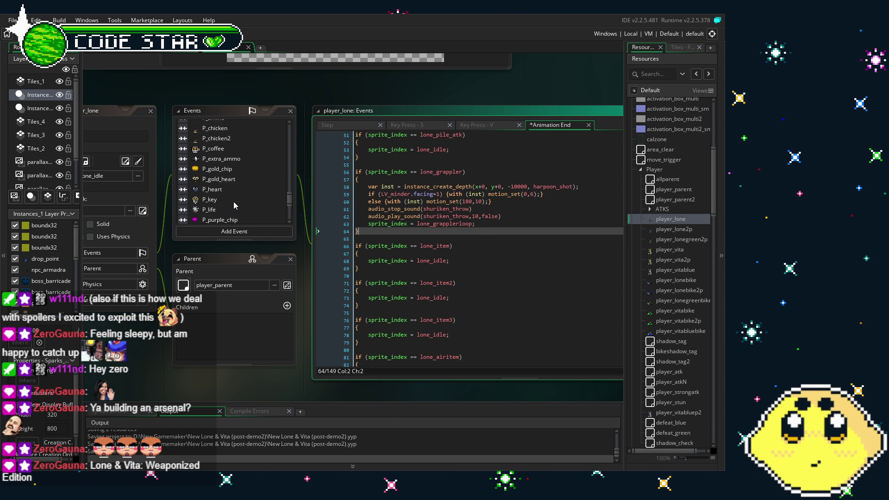
{"action": "scroll", "coordinate": [233, 202], "scroll_direction": "down", "scroll_amount": 2}
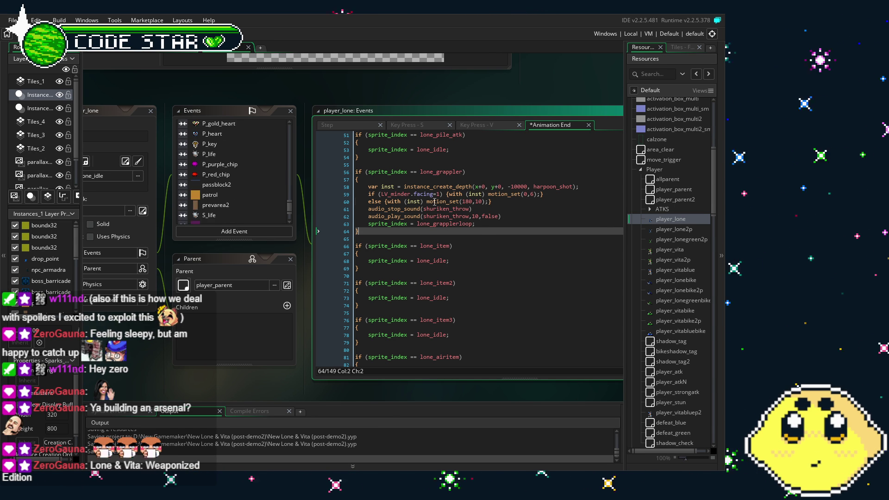
Change the left-facing motion_set(180,10) speed from 10 to 6
{"action": "double_click", "coordinate": [478, 201]}
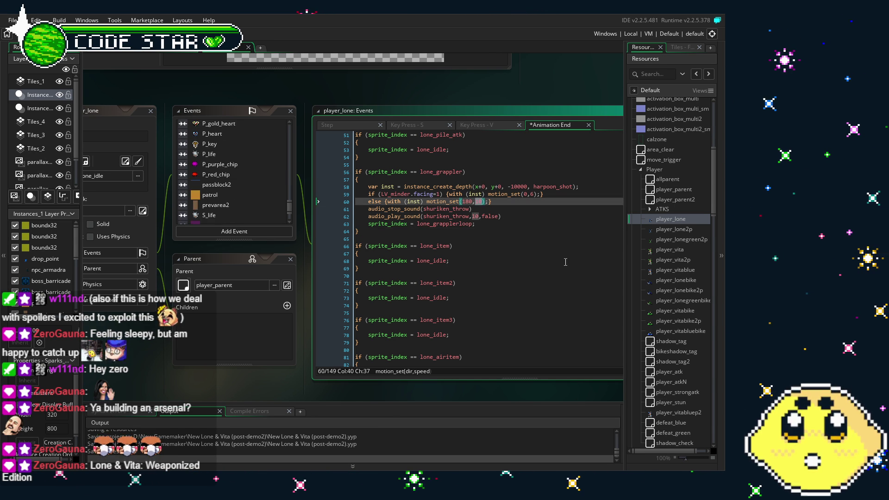
{"action": "type", "text": "6"}
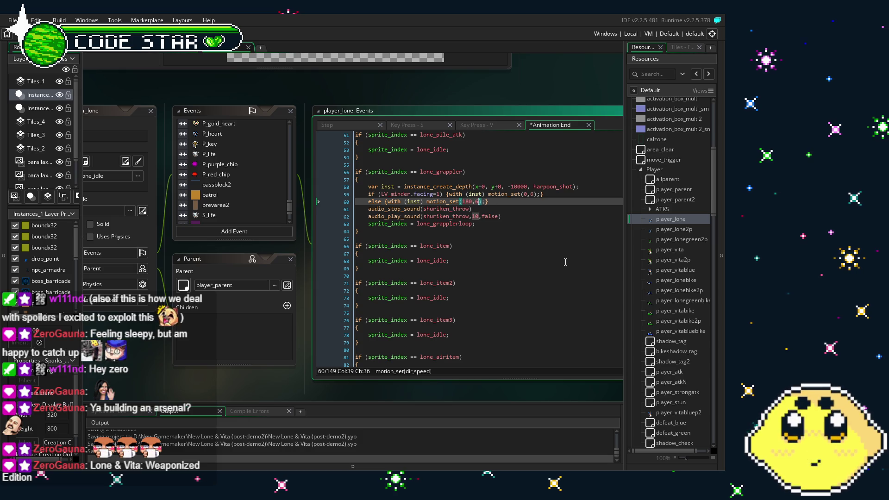
{"action": "left_click", "coordinate": [566, 262]}
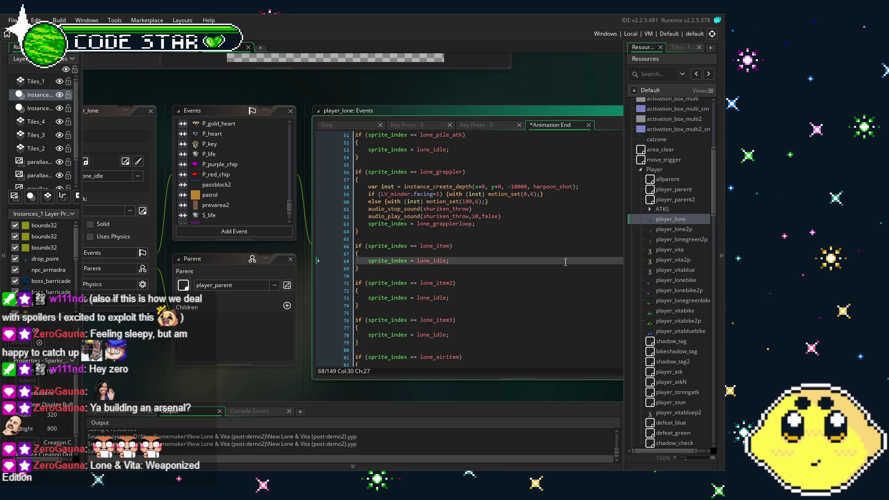
{"action": "left_click", "coordinate": [557, 217]}
{"action": "left_click", "coordinate": [542, 228]}
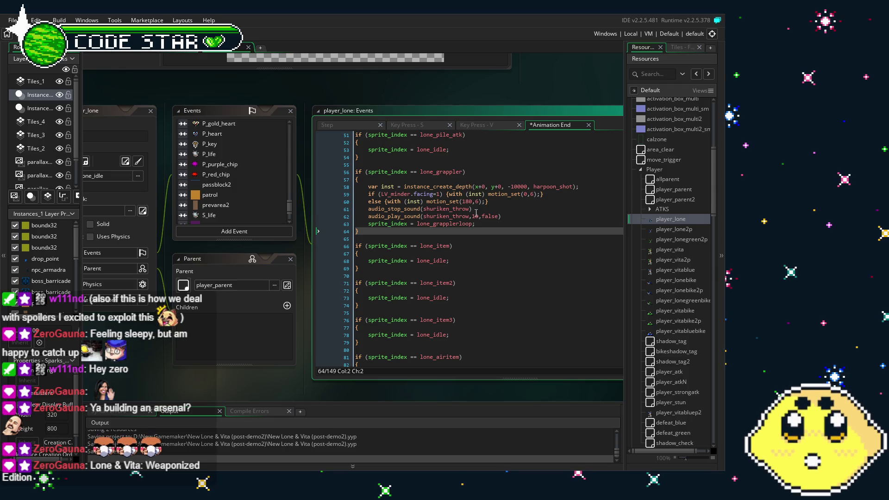
Save the project with Ctrl+S, storing the speed-6 Animation End changes
{"action": "scroll", "coordinate": [455, 348], "scroll_direction": "up", "scroll_amount": 2}
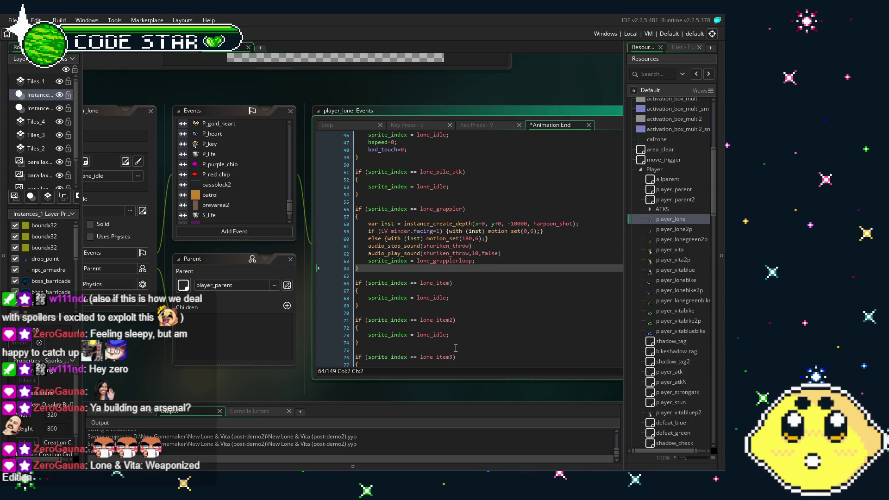
{"action": "scroll", "coordinate": [455, 348], "scroll_direction": "down", "scroll_amount": 2}
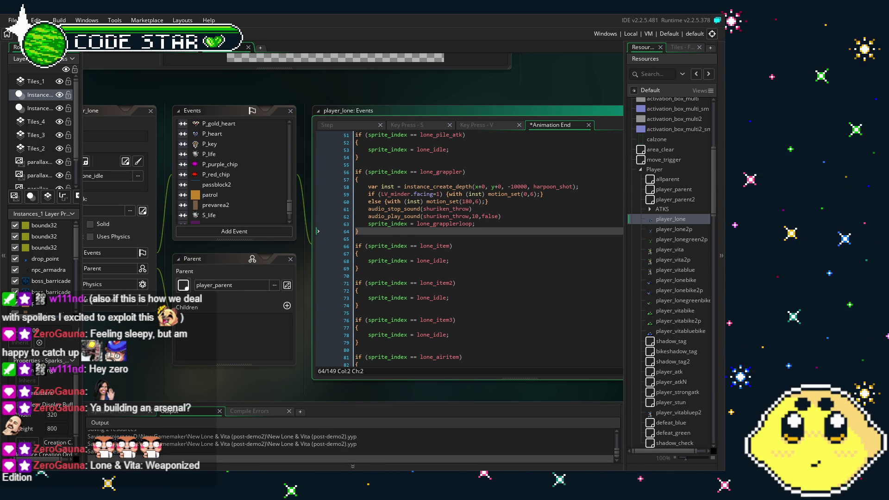
{"action": "key", "text": "ctrl+s"}
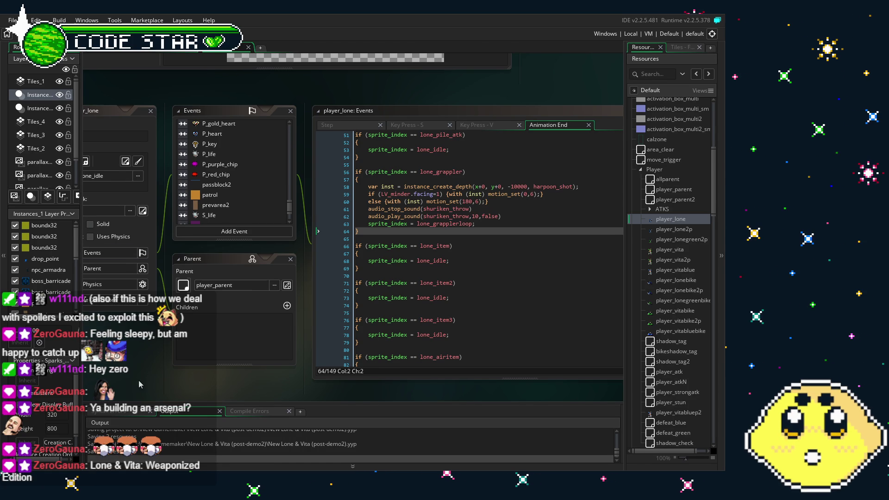
{"action": "left_click_drag", "start_coordinate": [141, 385], "coordinate": [119, 383]}
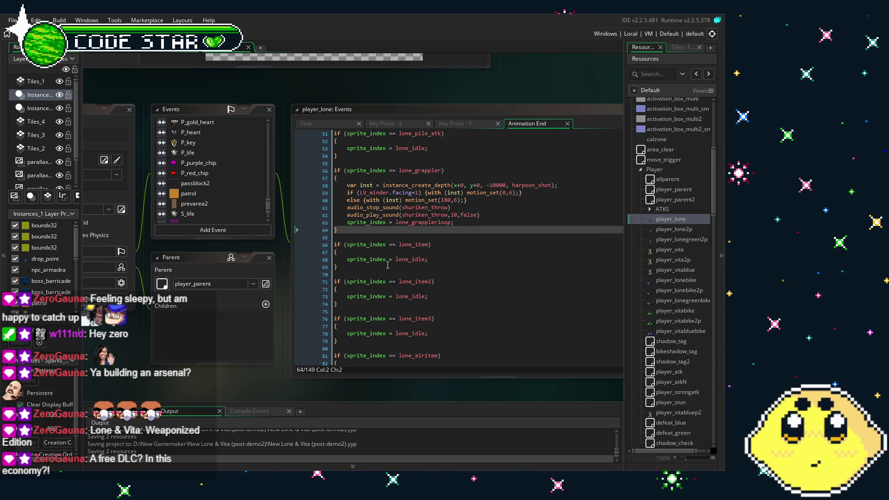
{"action": "scroll", "coordinate": [388, 265], "scroll_direction": "up", "scroll_amount": 1}
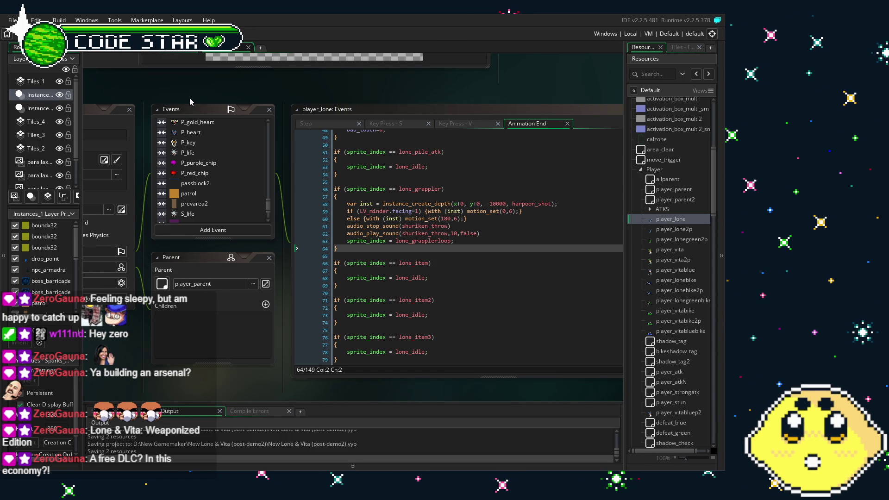
{"action": "scroll", "coordinate": [190, 98], "scroll_direction": "left", "scroll_amount": 2}
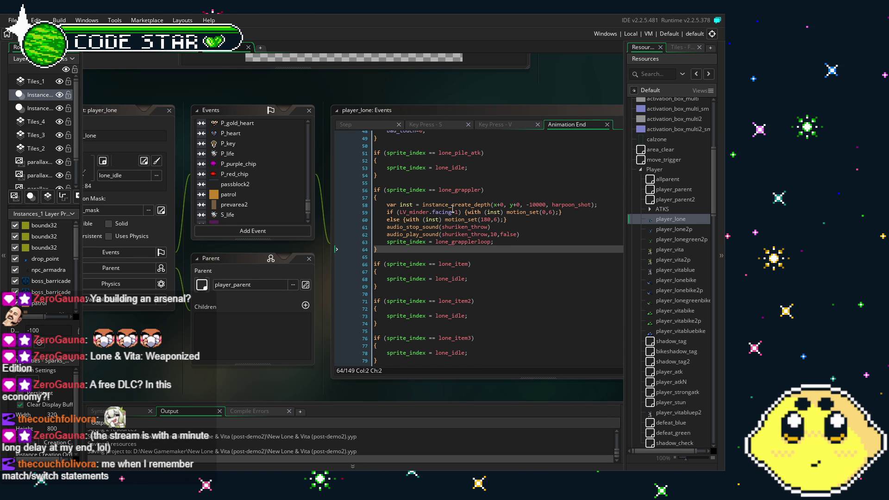
{"action": "left_click", "coordinate": [561, 212]}
{"action": "left_click", "coordinate": [464, 212], "text": "shift"}
{"action": "left_click", "coordinate": [492, 226]}
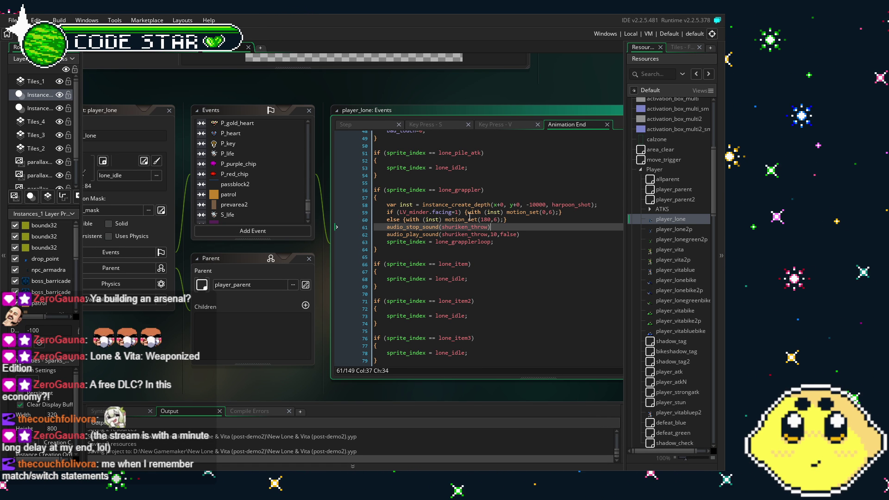
{"action": "scroll", "coordinate": [470, 216], "scroll_direction": "up", "scroll_amount": 13}
{"action": "scroll", "coordinate": [469, 226], "scroll_direction": "up", "scroll_amount": 1}
{"action": "scroll", "coordinate": [468, 226], "scroll_direction": "down", "scroll_amount": 5}
{"action": "scroll", "coordinate": [252, 199], "scroll_direction": "up", "scroll_amount": 5}
{"action": "scroll", "coordinate": [252, 198], "scroll_direction": "up", "scroll_amount": 2}
{"action": "scroll", "coordinate": [250, 185], "scroll_direction": "down", "scroll_amount": 5}
{"action": "scroll", "coordinate": [243, 176], "scroll_direction": "down", "scroll_amount": 3}
{"action": "scroll", "coordinate": [242, 196], "scroll_direction": "up", "scroll_amount": 2}
Open the Key Press - V event and scroll through its weapon-firing code
{"action": "left_click", "coordinate": [226, 149]}
{"action": "scroll", "coordinate": [476, 298], "scroll_direction": "up", "scroll_amount": 10}
{"action": "scroll", "coordinate": [475, 298], "scroll_direction": "up", "scroll_amount": 10}
{"action": "scroll", "coordinate": [475, 297], "scroll_direction": "up", "scroll_amount": 10}
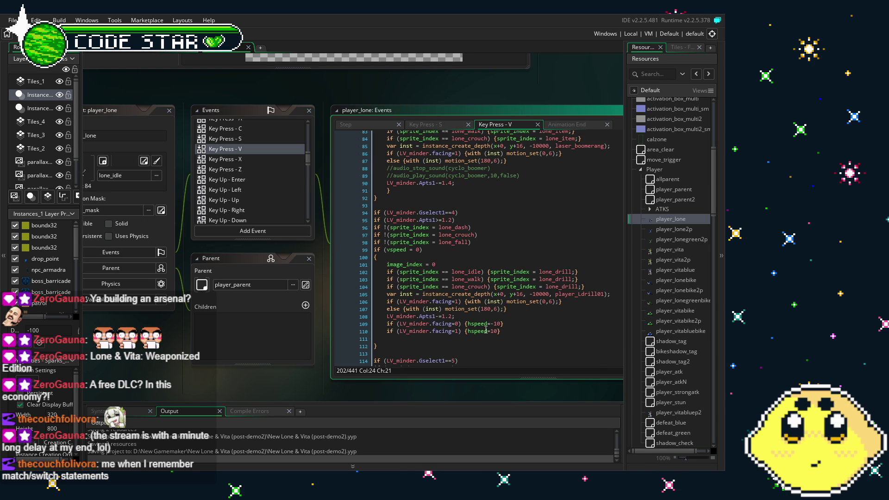
{"action": "scroll", "coordinate": [486, 330], "scroll_direction": "up", "scroll_amount": 2}
{"action": "scroll", "coordinate": [486, 330], "scroll_direction": "up", "scroll_amount": 1}
{"action": "scroll", "coordinate": [485, 330], "scroll_direction": "up", "scroll_amount": 7}
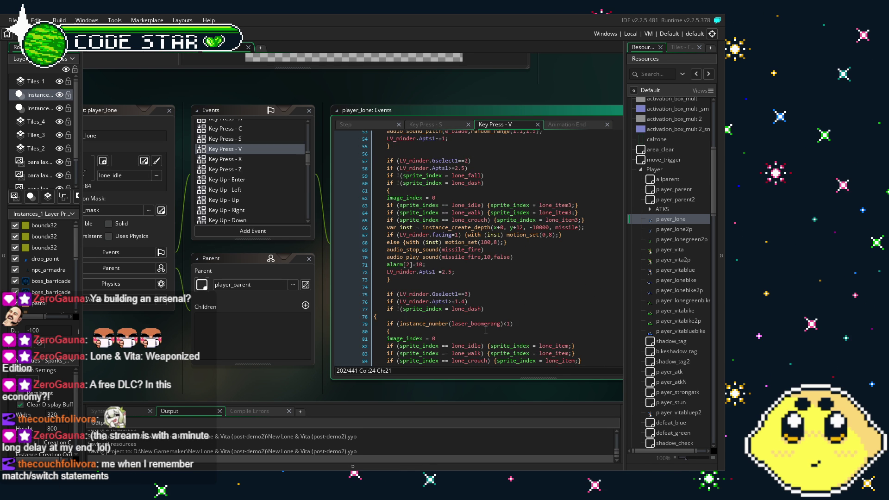
{"action": "scroll", "coordinate": [486, 330], "scroll_direction": "up", "scroll_amount": 7}
{"action": "scroll", "coordinate": [486, 330], "scroll_direction": "up", "scroll_amount": 1}
{"action": "left_click_drag", "start_coordinate": [378, 396], "coordinate": [231, 396]}
{"action": "mouse_move", "coordinate": [594, 154]}
{"action": "left_mouse_down"}
{"action": "mouse_move", "coordinate": [574, 303]}
{"action": "mouse_move", "coordinate": [576, 273]}
{"action": "mouse_move", "coordinate": [582, 360]}
{"action": "mouse_move", "coordinate": [563, 138]}
{"action": "mouse_move", "coordinate": [565, 201]}
{"action": "left_mouse_up"}
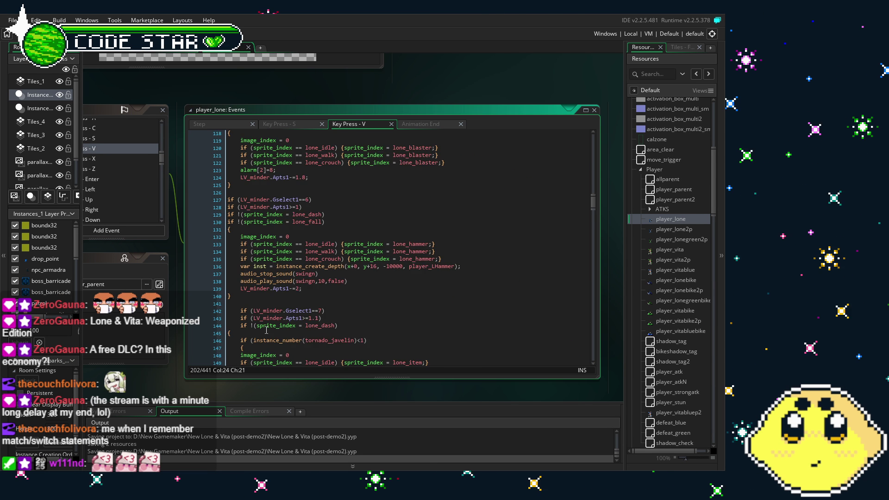
{"action": "scroll", "coordinate": [318, 318], "scroll_direction": "down", "scroll_amount": 8}
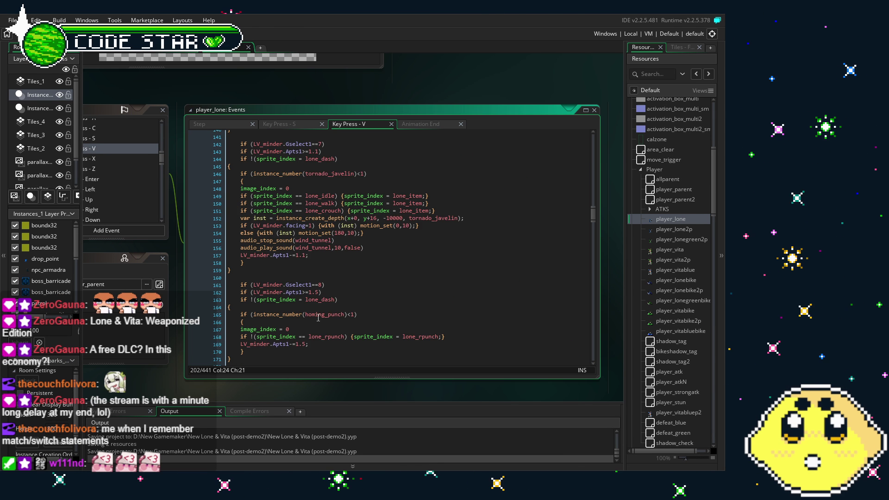
{"action": "scroll", "coordinate": [676, 271], "scroll_direction": "down", "scroll_amount": 3}
Open player_vita's Key Up - X event code and bring it into view
{"action": "double_click", "coordinate": [671, 176]}
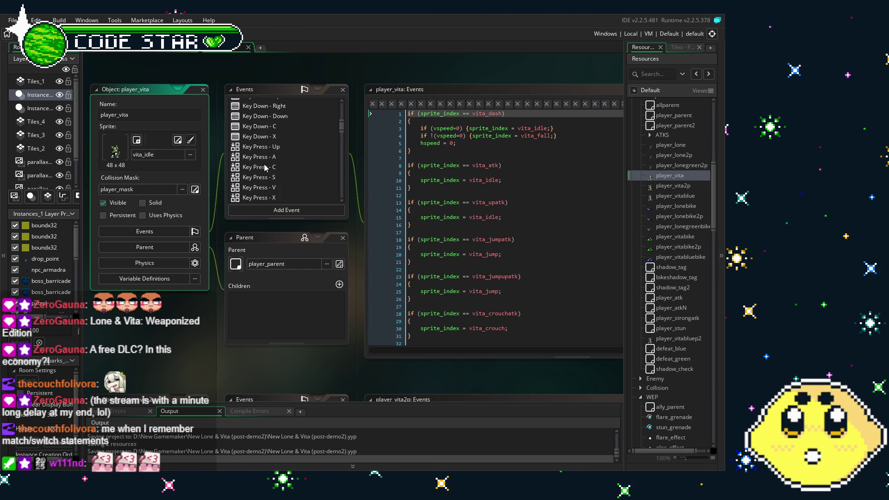
{"action": "scroll", "coordinate": [272, 173], "scroll_direction": "up", "scroll_amount": 2}
{"action": "scroll", "coordinate": [282, 181], "scroll_direction": "down", "scroll_amount": 2}
{"action": "scroll", "coordinate": [285, 182], "scroll_direction": "down", "scroll_amount": 3}
{"action": "scroll", "coordinate": [282, 181], "scroll_direction": "down", "scroll_amount": 2}
{"action": "left_click", "coordinate": [268, 197]}
{"action": "left_click_drag", "start_coordinate": [298, 361], "coordinate": [185, 347]}
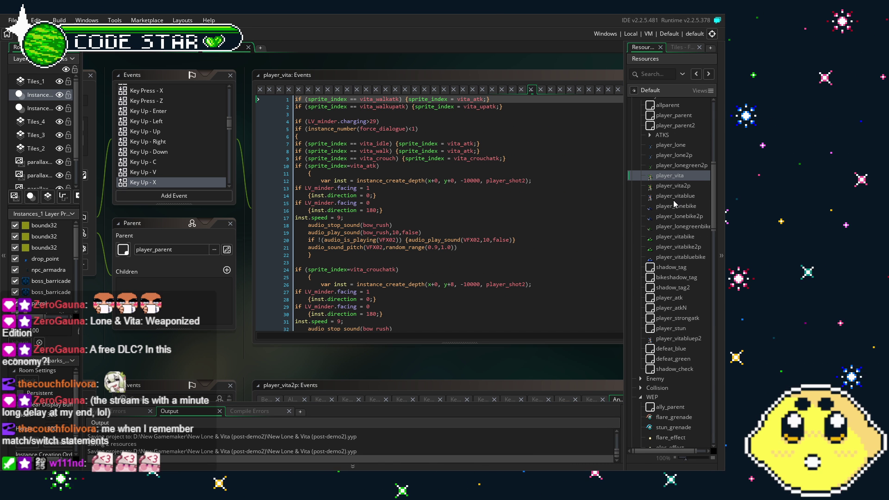
Reselect player_vita and pan the workspace to read its shot-spawning code
{"action": "scroll", "coordinate": [674, 204], "scroll_direction": "down", "scroll_amount": 5}
{"action": "scroll", "coordinate": [672, 278], "scroll_direction": "up", "scroll_amount": 5}
{"action": "left_click", "coordinate": [670, 176]}
{"action": "left_click_drag", "start_coordinate": [342, 348], "coordinate": [324, 351]}
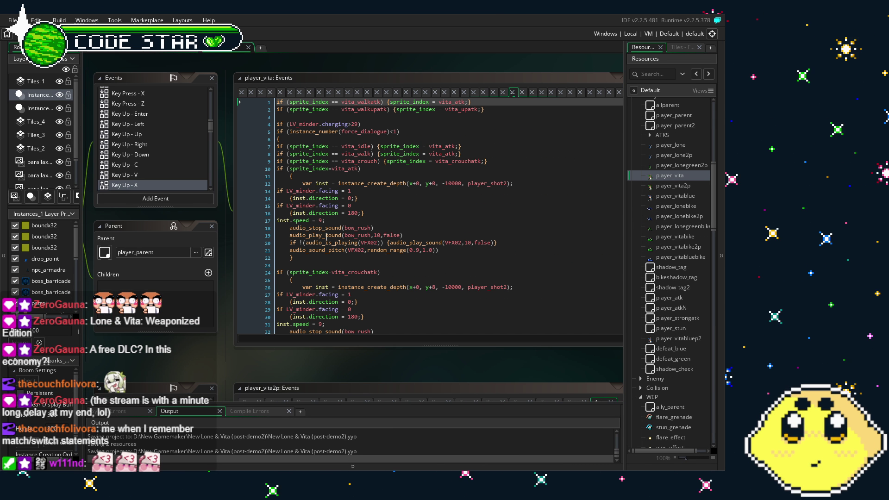
{"action": "left_click_drag", "start_coordinate": [204, 365], "coordinate": [237, 358]}
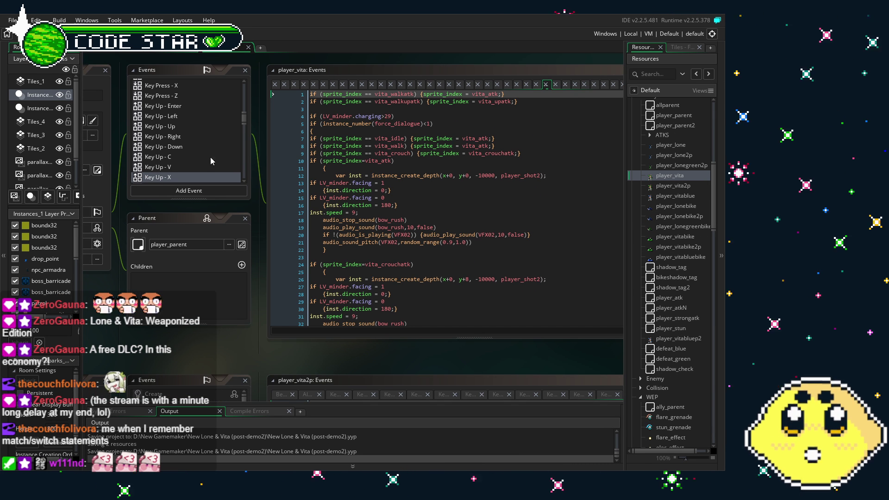
Reopen the player_lone object from the Resources tree
{"action": "scroll", "coordinate": [211, 158], "scroll_direction": "down", "scroll_amount": 3}
{"action": "scroll", "coordinate": [210, 157], "scroll_direction": "up", "scroll_amount": 2}
{"action": "scroll", "coordinate": [210, 157], "scroll_direction": "up", "scroll_amount": 2}
{"action": "scroll", "coordinate": [678, 254], "scroll_direction": "down", "scroll_amount": 1}
{"action": "scroll", "coordinate": [679, 255], "scroll_direction": "up", "scroll_amount": 3}
{"action": "double_click", "coordinate": [671, 182]}
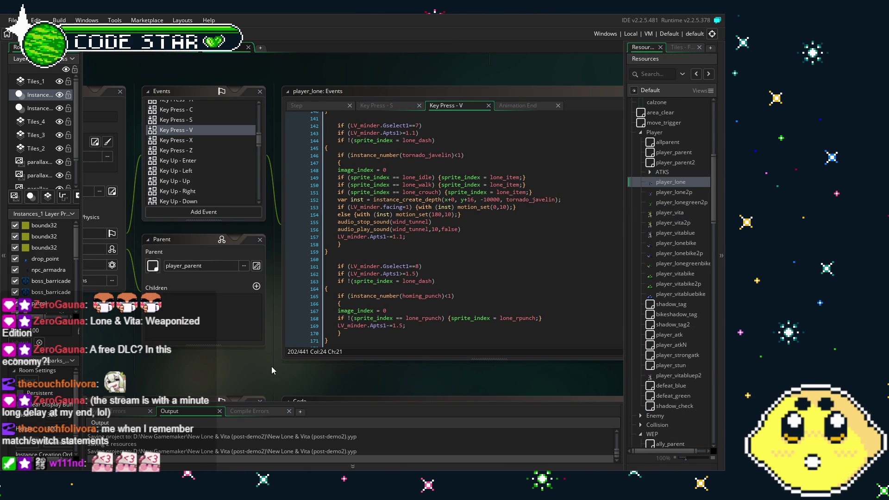
Scroll player_lone's Key Press - V code to lines 366–406, the grappler and frozen_dart branches
{"action": "scroll", "coordinate": [363, 307], "scroll_direction": "down", "scroll_amount": 5}
{"action": "scroll", "coordinate": [363, 307], "scroll_direction": "down", "scroll_amount": 10}
{"action": "scroll", "coordinate": [363, 307], "scroll_direction": "down", "scroll_amount": 14}
{"action": "scroll", "coordinate": [363, 307], "scroll_direction": "down", "scroll_amount": 20}
{"action": "scroll", "coordinate": [363, 307], "scroll_direction": "down", "scroll_amount": 10}
{"action": "scroll", "coordinate": [363, 307], "scroll_direction": "down", "scroll_amount": 12}
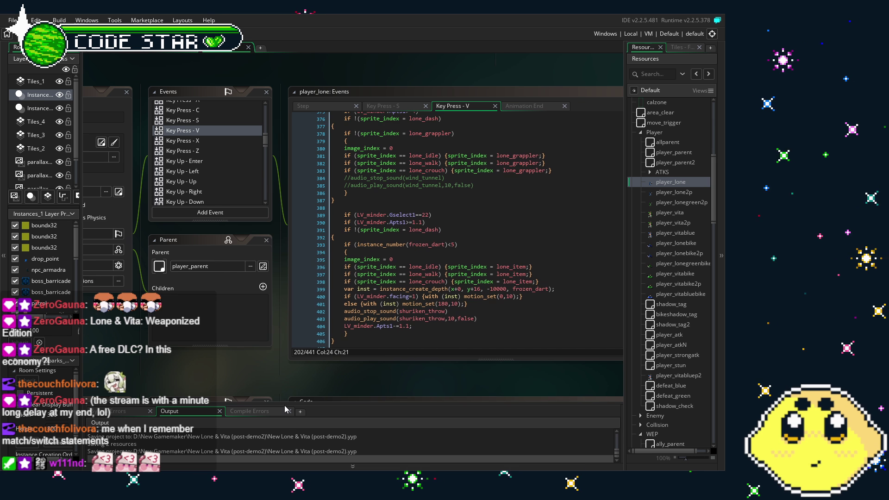
{"action": "left_click_drag", "start_coordinate": [286, 409], "coordinate": [272, 406]}
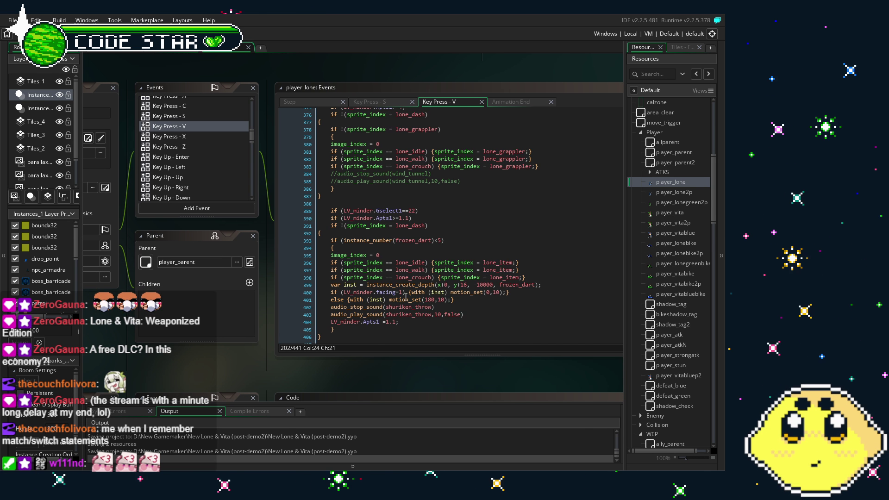
Scroll player_lone's Events list to find the Animation End event
{"action": "scroll", "coordinate": [406, 297], "scroll_direction": "up", "scroll_amount": 3}
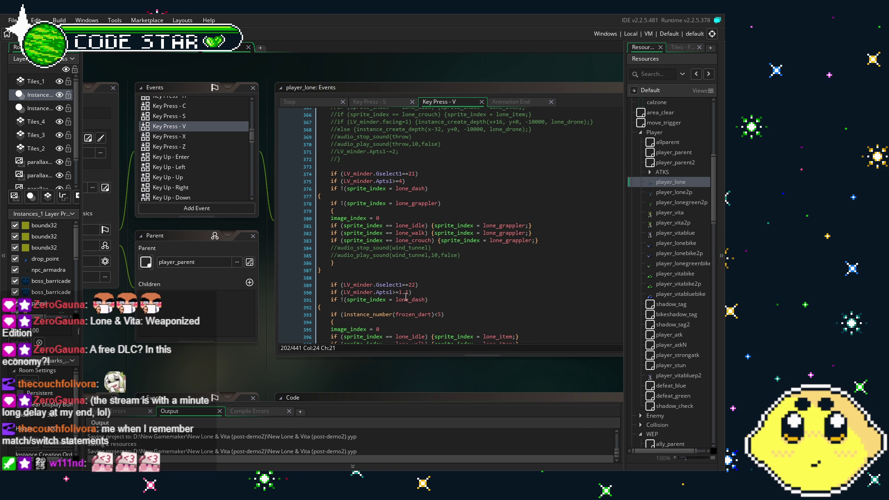
{"action": "scroll", "coordinate": [189, 163], "scroll_direction": "down", "scroll_amount": 5}
{"action": "scroll", "coordinate": [186, 172], "scroll_direction": "down", "scroll_amount": 5}
{"action": "scroll", "coordinate": [180, 187], "scroll_direction": "down", "scroll_amount": 3}
Open player_lone's Animation End event code from the Events list
{"action": "left_click", "coordinate": [181, 186]}
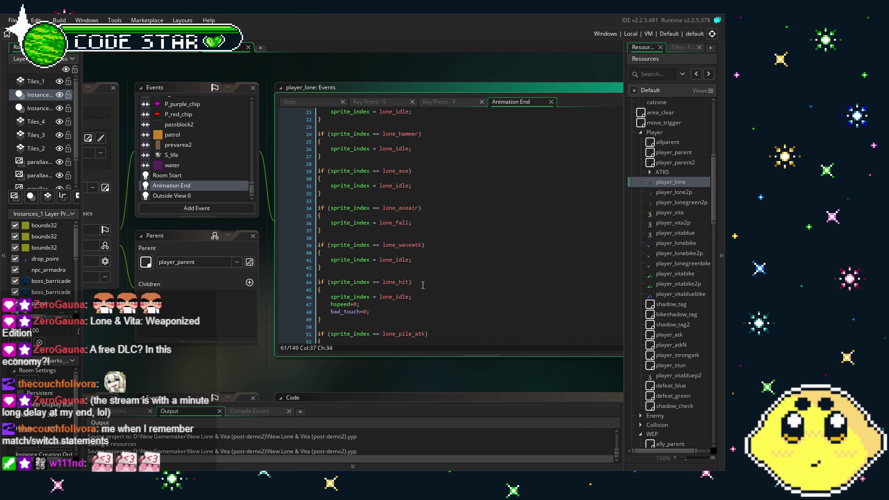
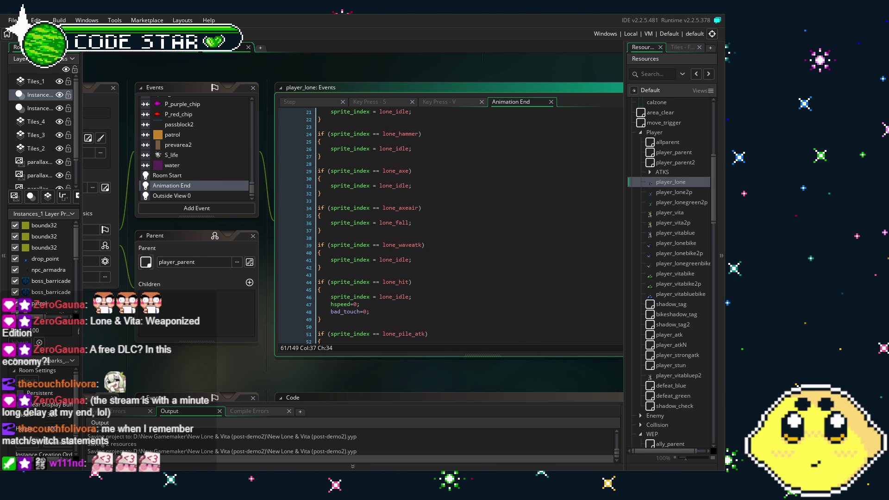
Review player_lone's Animation End code, stopping on the lone_grapplerloop line
{"action": "scroll", "coordinate": [266, 366], "scroll_direction": "right", "scroll_amount": 1}
{"action": "scroll", "coordinate": [392, 252], "scroll_direction": "down", "scroll_amount": 2}
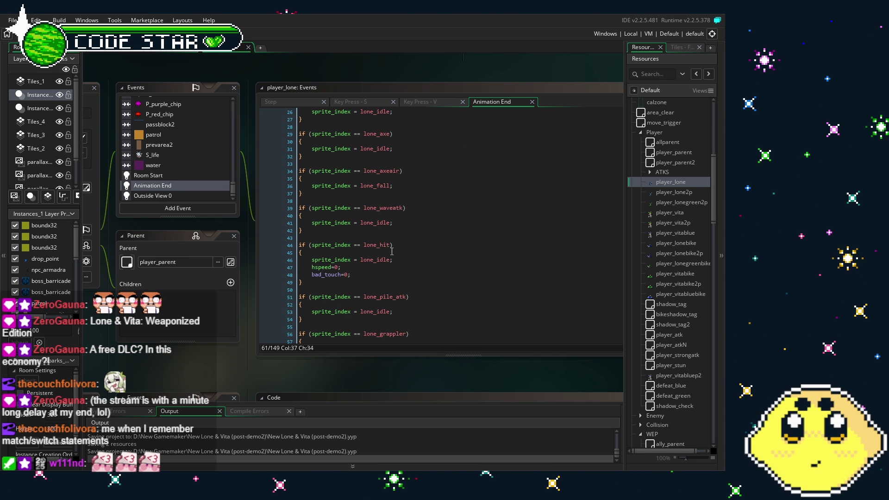
{"action": "scroll", "coordinate": [392, 251], "scroll_direction": "down", "scroll_amount": 1}
{"action": "scroll", "coordinate": [392, 252], "scroll_direction": "up", "scroll_amount": 1}
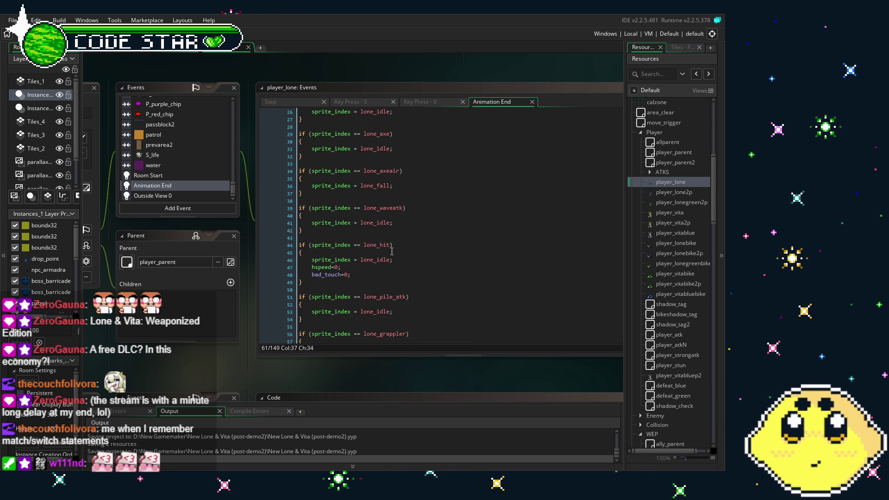
{"action": "scroll", "coordinate": [391, 252], "scroll_direction": "up", "scroll_amount": 3}
{"action": "scroll", "coordinate": [392, 252], "scroll_direction": "up", "scroll_amount": 1}
{"action": "scroll", "coordinate": [392, 252], "scroll_direction": "up", "scroll_amount": 2}
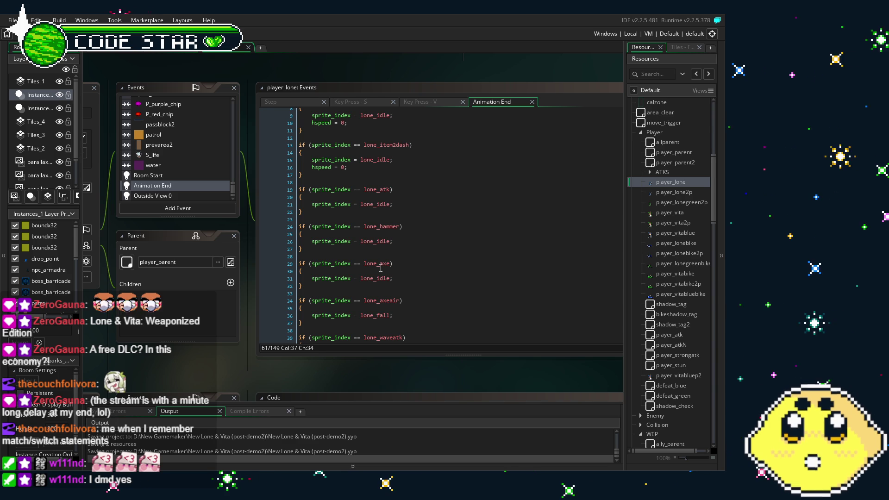
{"action": "scroll", "coordinate": [370, 289], "scroll_direction": "down", "scroll_amount": 2}
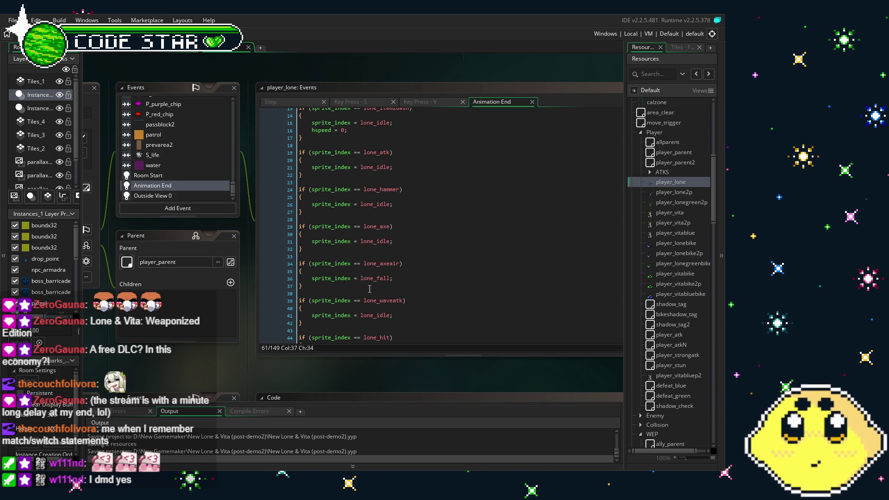
{"action": "scroll", "coordinate": [370, 289], "scroll_direction": "up", "scroll_amount": 3}
{"action": "scroll", "coordinate": [369, 288], "scroll_direction": "up", "scroll_amount": 1}
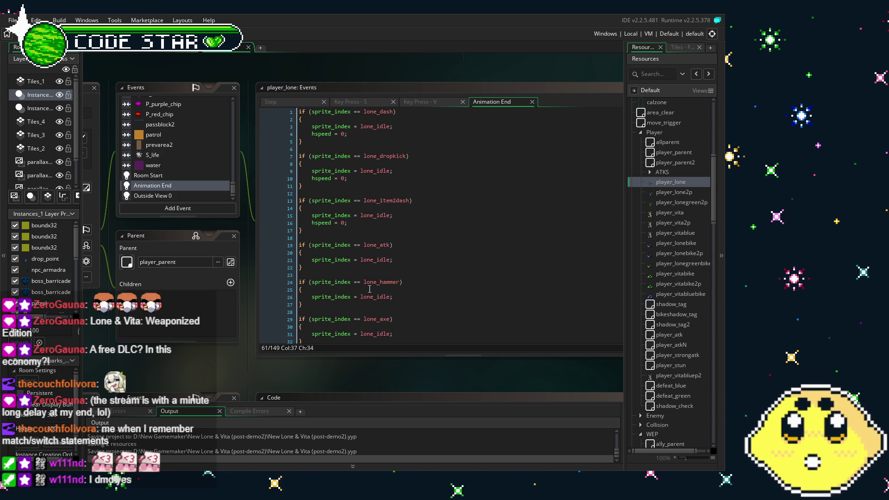
{"action": "scroll", "coordinate": [370, 289], "scroll_direction": "down", "scroll_amount": 3}
{"action": "scroll", "coordinate": [369, 289], "scroll_direction": "down", "scroll_amount": 2}
{"action": "scroll", "coordinate": [370, 288], "scroll_direction": "up", "scroll_amount": 4}
{"action": "scroll", "coordinate": [369, 289], "scroll_direction": "up", "scroll_amount": 2}
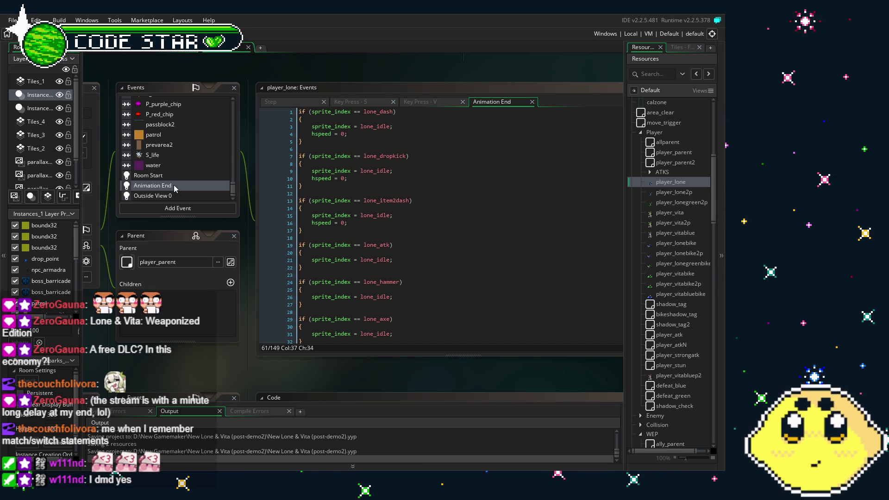
{"action": "scroll", "coordinate": [174, 168], "scroll_direction": "up", "scroll_amount": 3}
{"action": "scroll", "coordinate": [463, 259], "scroll_direction": "down", "scroll_amount": 3}
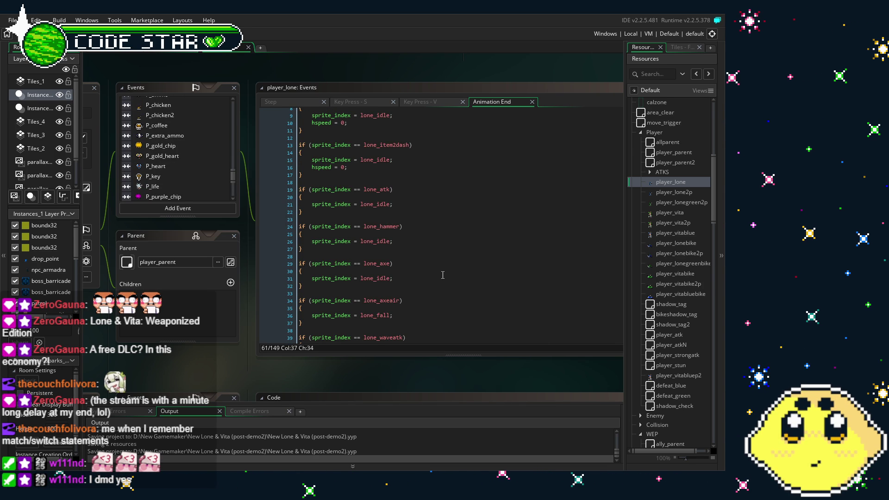
{"action": "scroll", "coordinate": [443, 275], "scroll_direction": "down", "scroll_amount": 10}
{"action": "scroll", "coordinate": [228, 359], "scroll_direction": "down", "scroll_amount": 1}
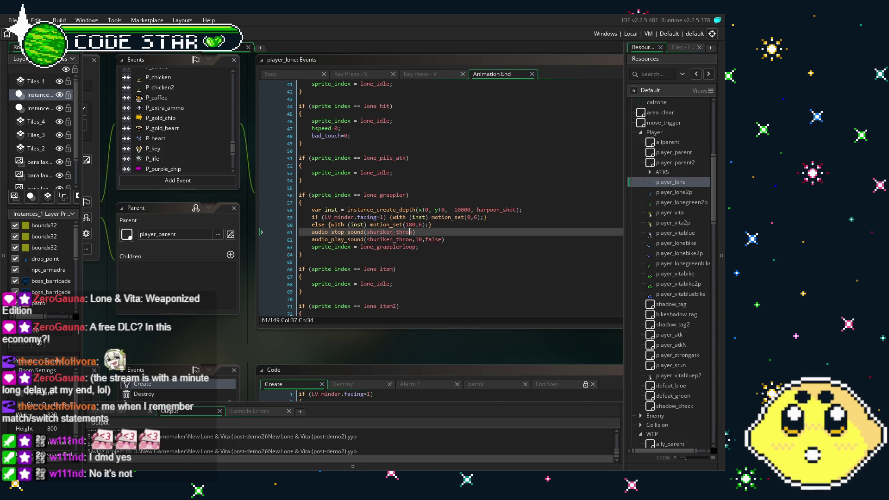
{"action": "left_click", "coordinate": [428, 244]}
Open the code of player_lone's Alarm 2 event from the Events list
{"action": "scroll", "coordinate": [234, 135], "scroll_direction": "up", "scroll_amount": 1}
{"action": "scroll", "coordinate": [234, 136], "scroll_direction": "up", "scroll_amount": 10}
{"action": "left_click", "coordinate": [149, 116]}
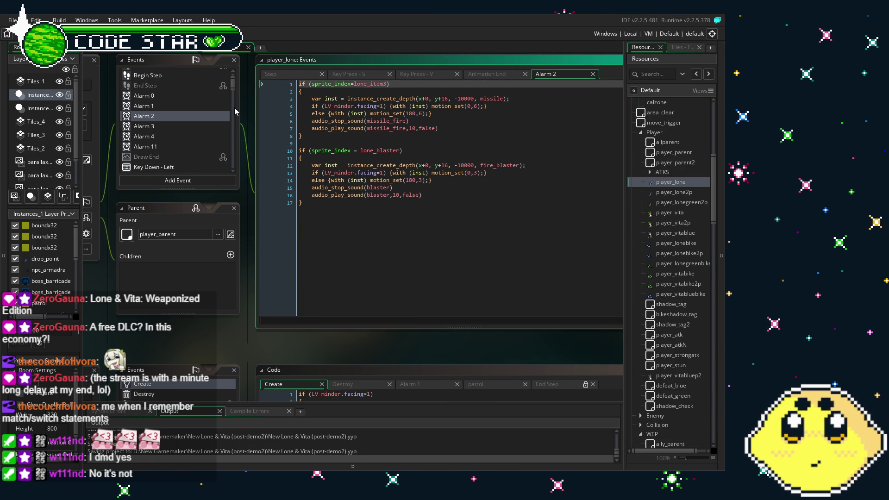
Append 'if (sprite_index=lone_grapplerloop) {sprite_index=lone_idle;}' to Alarm 2 and save the project
{"action": "left_click", "coordinate": [400, 255]}
{"action": "key", "text": "Return"}
{"action": "key", "text": "Return"}
{"action": "type", "text": "if (sprite_index=lone_gr"}
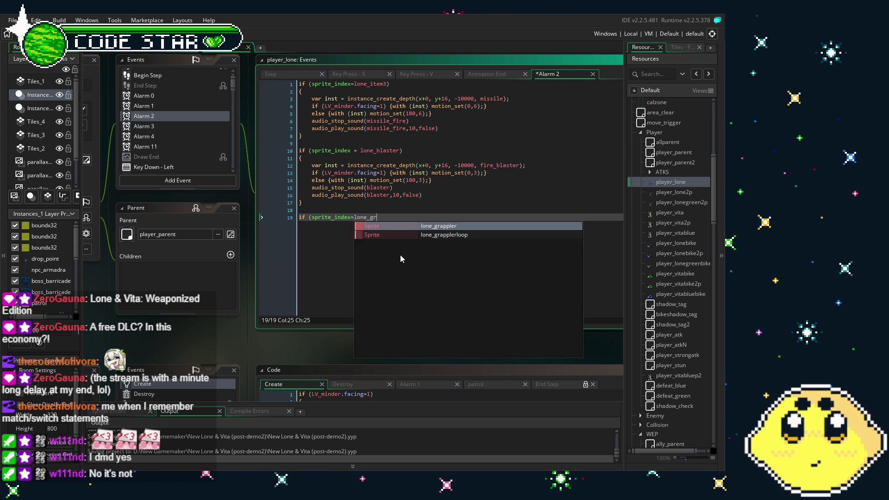
{"action": "key", "text": "Down"}
{"action": "key", "text": "Return"}
{"action": "type", "text": ") {sprite_index=lone_idle;{"}
{"action": "key", "text": "BackSpace"}
{"action": "type", "text": "}"}
{"action": "key", "text": "ctrl+s"}
{"action": "left_click", "coordinate": [399, 217]}
Open the LV_minder object's Create event code from the Resources tree
{"action": "left_click", "coordinate": [234, 103]}
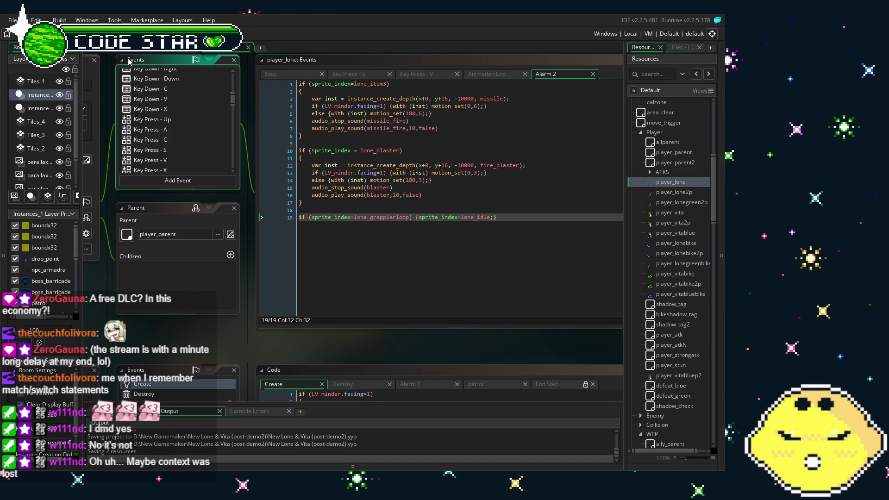
{"action": "scroll", "coordinate": [176, 120], "scroll_direction": "up", "scroll_amount": 5}
{"action": "scroll", "coordinate": [667, 222], "scroll_direction": "up", "scroll_amount": 4}
{"action": "scroll", "coordinate": [668, 213], "scroll_direction": "up", "scroll_amount": 5}
{"action": "left_click", "coordinate": [666, 195]}
{"action": "double_click", "coordinate": [667, 190]}
{"action": "left_click", "coordinate": [254, 138]}
{"action": "scroll", "coordinate": [436, 281], "scroll_direction": "down", "scroll_amount": 2}
{"action": "scroll", "coordinate": [435, 281], "scroll_direction": "down", "scroll_amount": 3}
In G_minder's Create event, change Lone_Loadout1 from 0 to 21 and save
{"action": "left_click", "coordinate": [664, 210]}
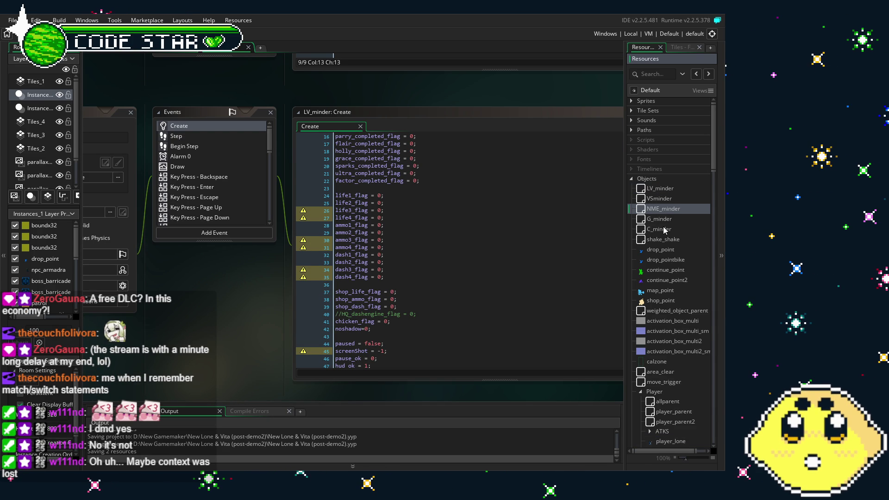
{"action": "double_click", "coordinate": [662, 220]}
{"action": "left_click", "coordinate": [245, 139]}
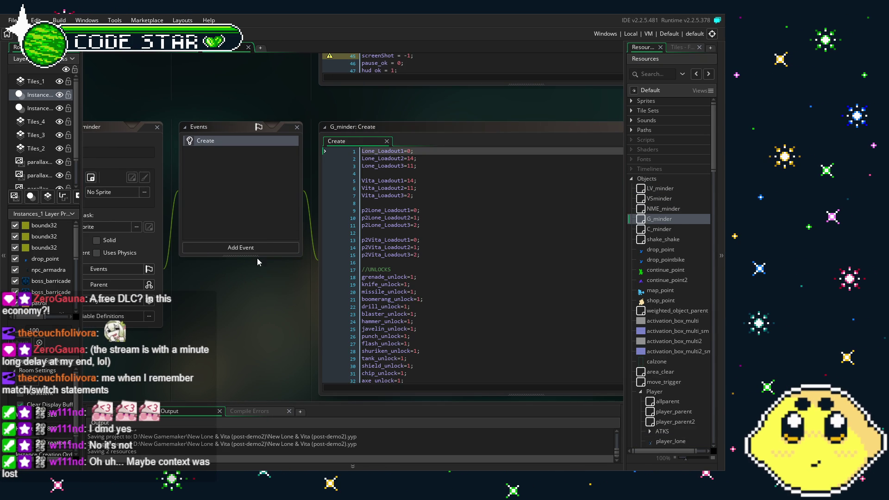
{"action": "left_click", "coordinate": [419, 151]}
{"action": "key", "text": "BackSpace"}
{"action": "type", "text": "21"}
{"action": "left_click_drag", "start_coordinate": [270, 311], "coordinate": [337, 314]}
{"action": "key", "text": "ctrl+s"}
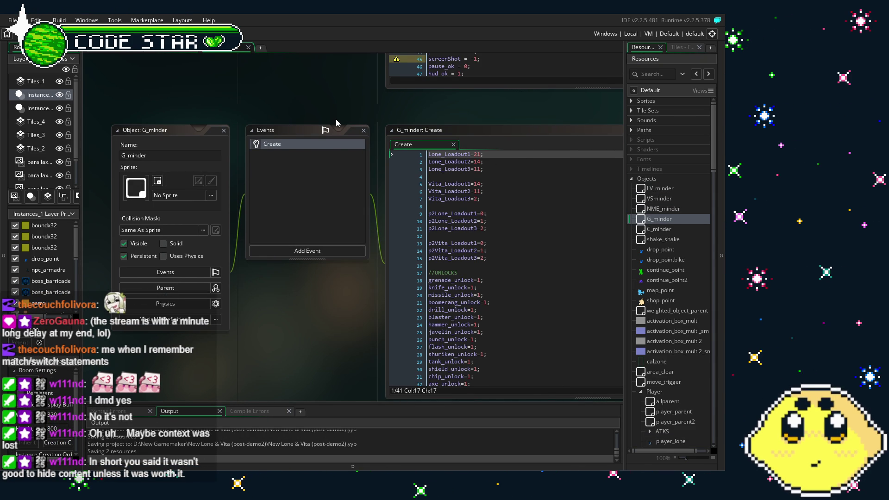